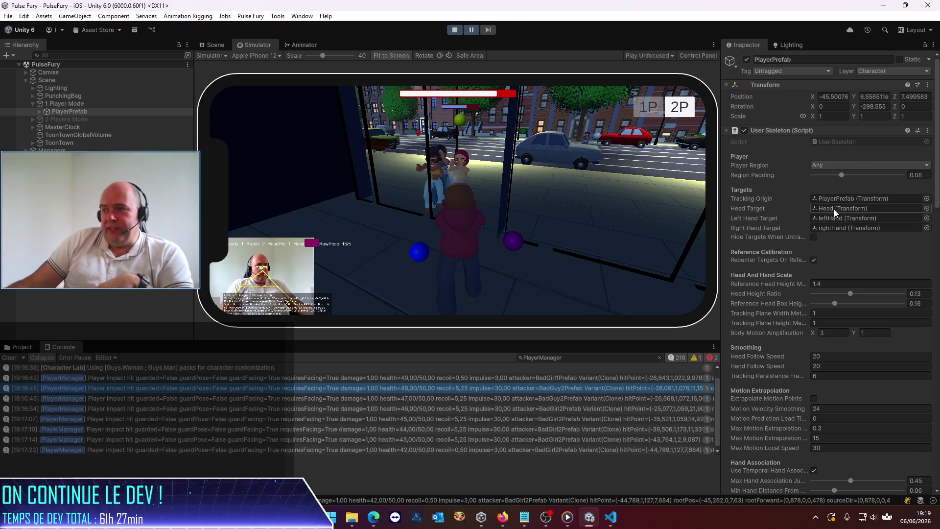
Step: Widen the Inspector to read the User Skeleton settings, then drag the splitter back to enlarge the game view
mouse_move(723, 206)
left_mouse_down()
mouse_move(503, 220)
mouse_move(557, 228)
left_mouse_up()
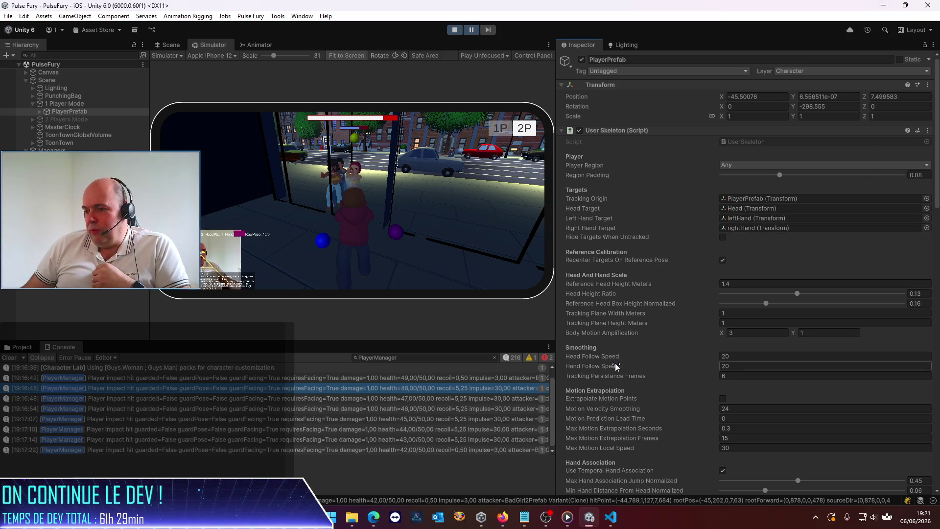
left_click_drag(555, 311, 597, 310)
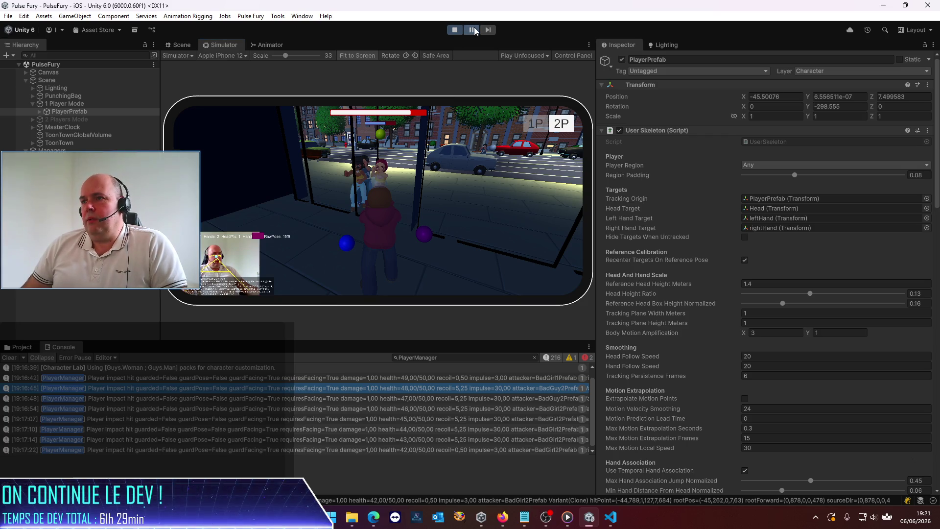
left_click_drag(595, 204, 732, 217)
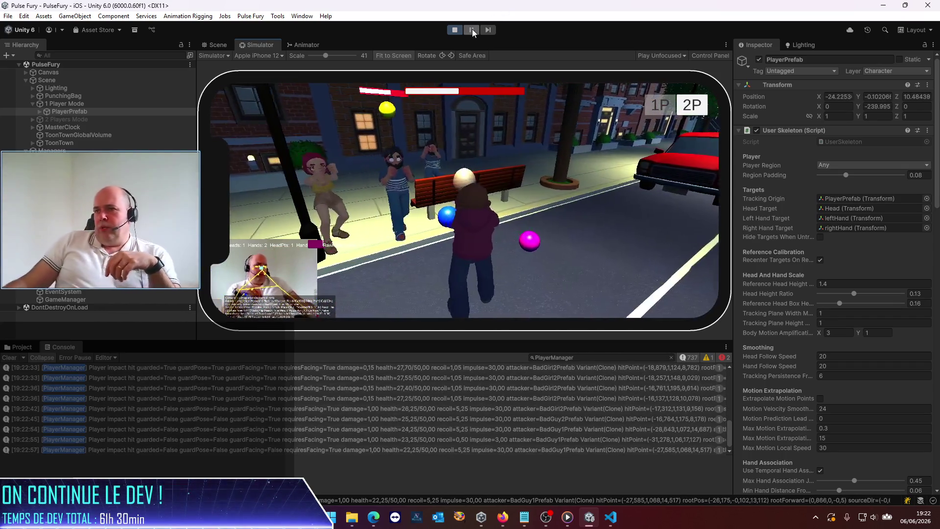
Step: Stop play mode after the guarded-hit playtest
left_click(454, 31)
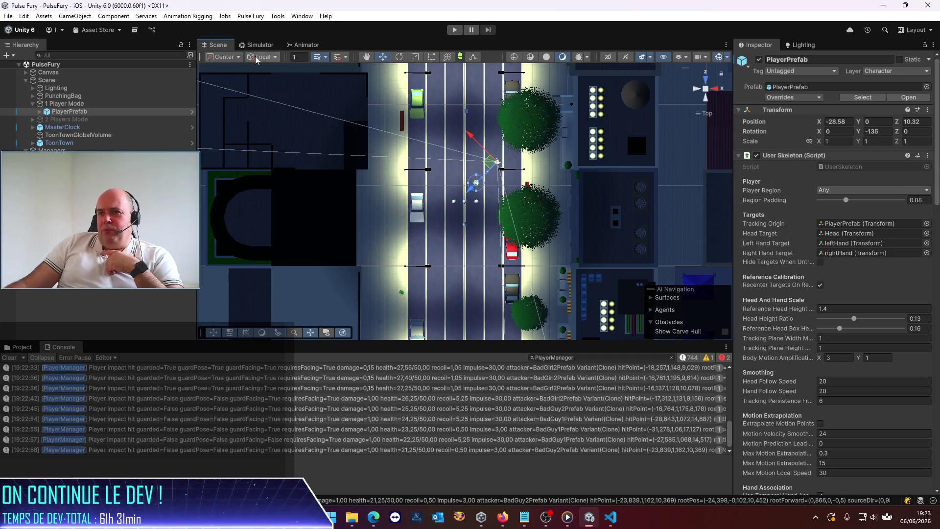
Step: Switch the Scene view to perspective, orbit and zoom around the night street, and select MasterClock
left_click(708, 92)
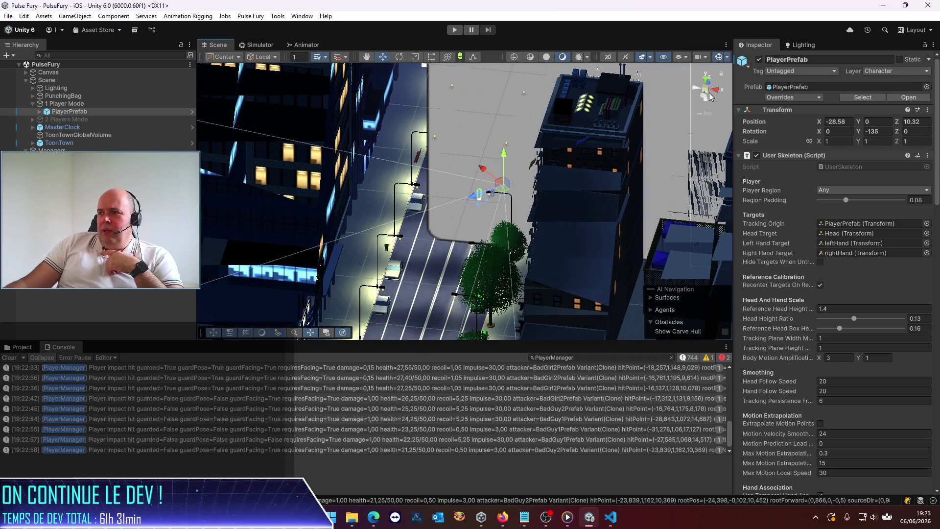
mouse_move(709, 93)
left_mouse_down()
mouse_move(470, 255)
mouse_move(377, 304)
mouse_move(724, 327)
left_mouse_up()
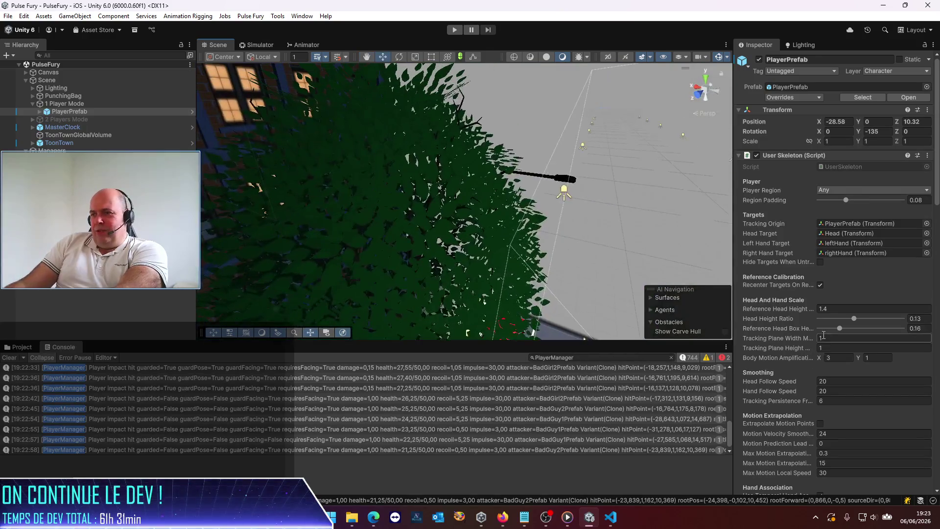
mouse_move(565, 283)
left_mouse_down()
mouse_move(536, 253)
mouse_move(469, 271)
mouse_move(424, 269)
left_mouse_up()
scroll(423, 270, "down", 10)
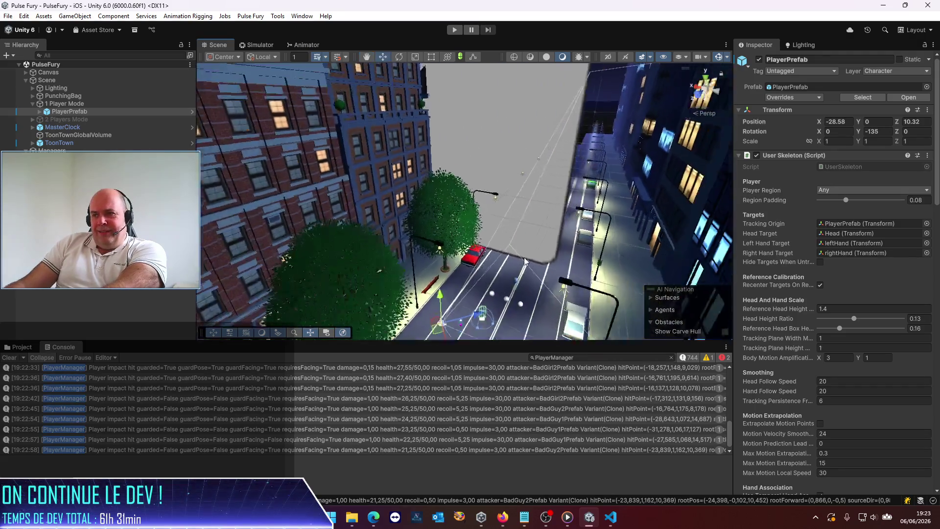
mouse_move(541, 263)
left_mouse_down()
mouse_move(322, 276)
mouse_move(362, 286)
mouse_move(487, 257)
mouse_move(202, 206)
mouse_move(815, 239)
left_mouse_up()
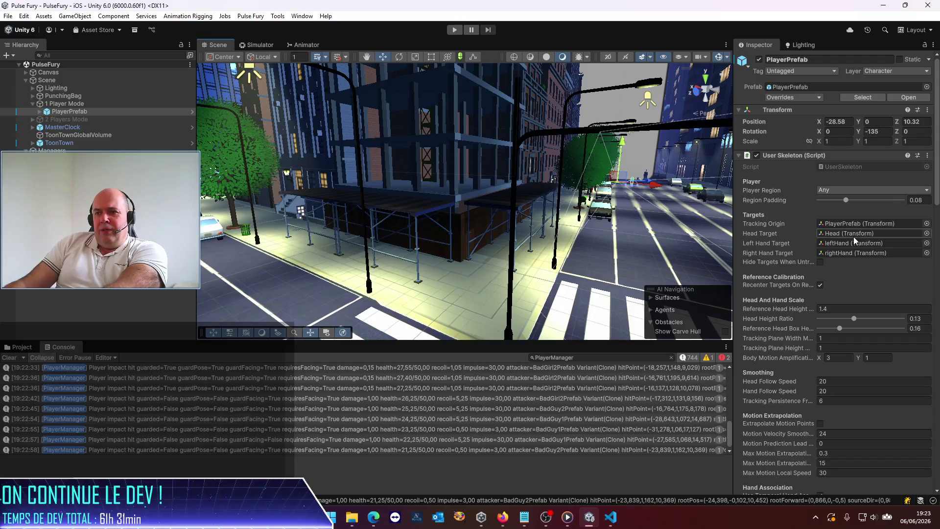
mouse_move(556, 257)
left_mouse_down()
mouse_move(531, 216)
mouse_move(509, 213)
left_mouse_up()
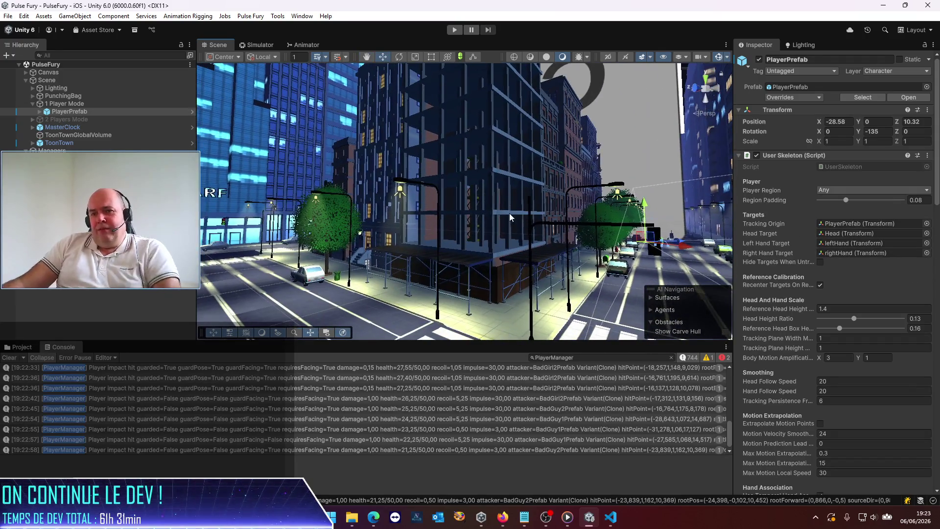
left_click(118, 129)
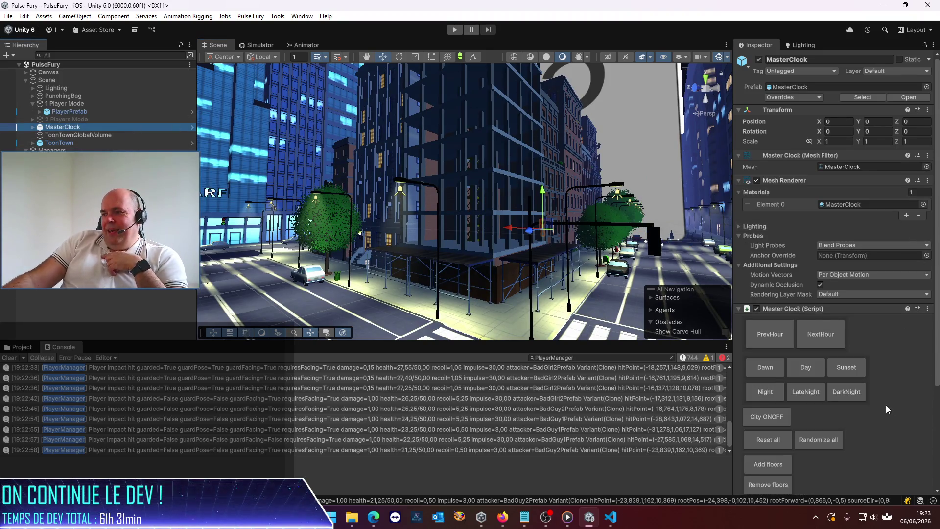
Step: Apply the MasterClock Dawn, Day, Sunset and Night lighting presets to the city
left_click(763, 371)
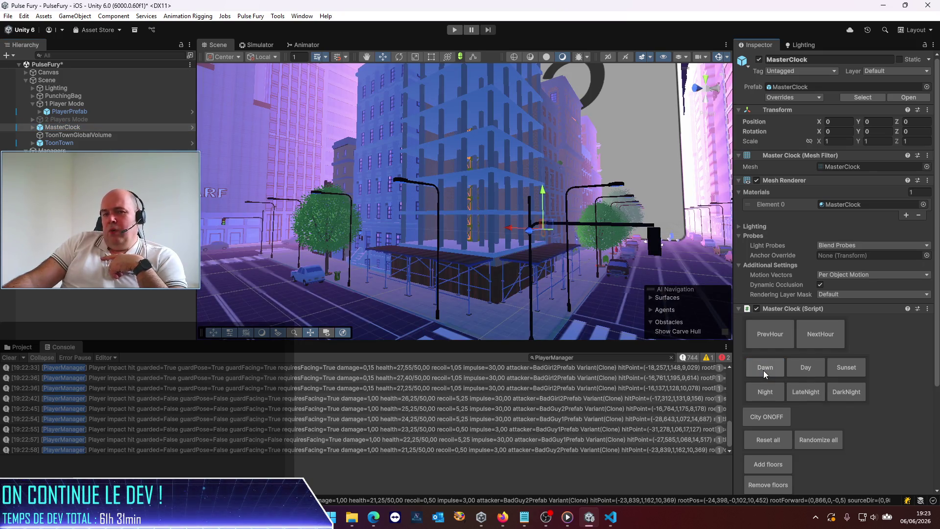
left_click(798, 367)
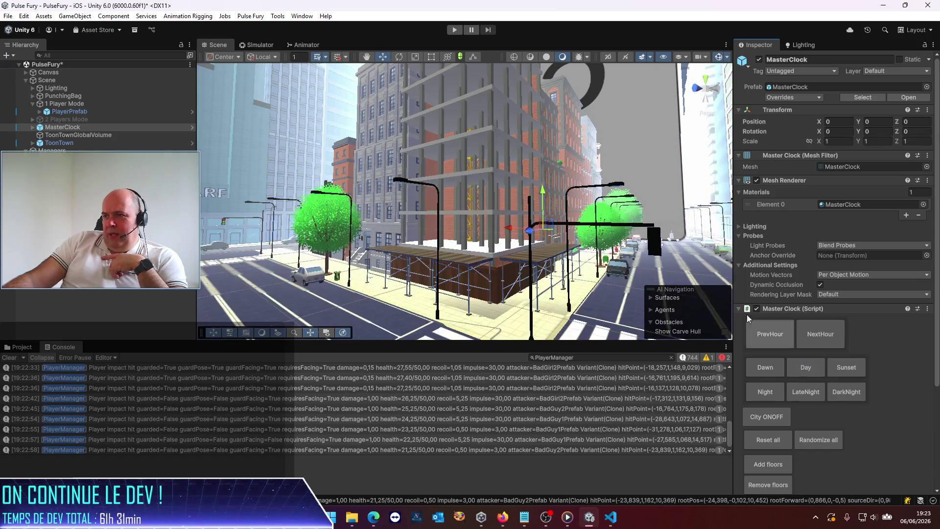
scroll(676, 195, "down", 5)
mouse_move(518, 262)
left_mouse_down()
mouse_move(543, 230)
mouse_move(541, 245)
mouse_move(537, 218)
mouse_move(538, 245)
left_mouse_up()
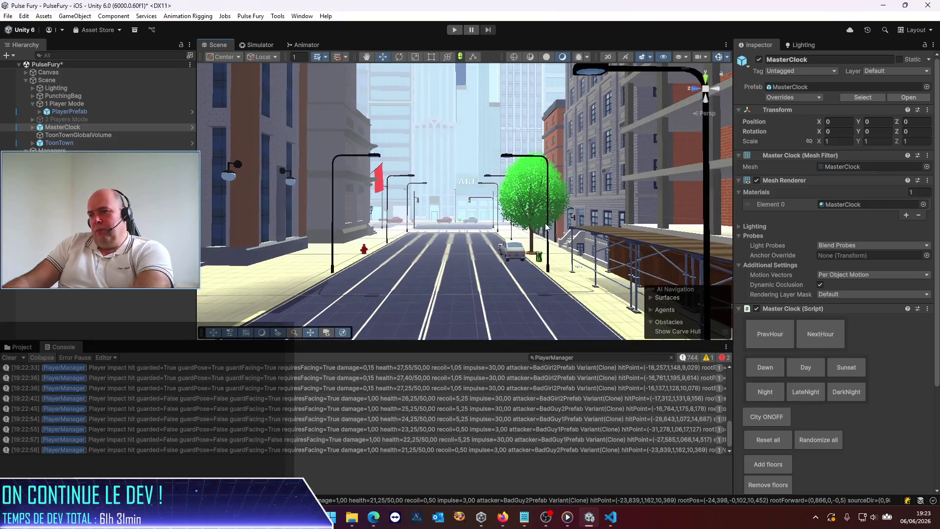
left_click(847, 370)
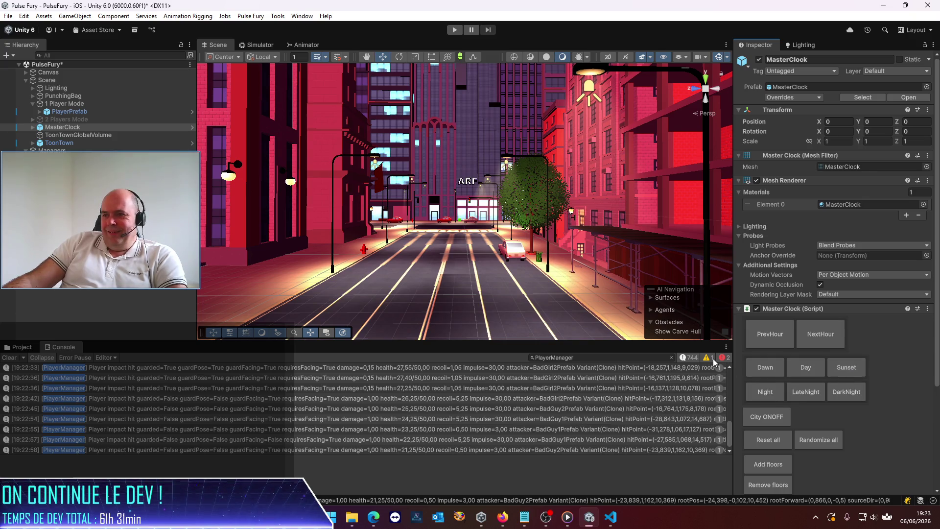
left_click(766, 391)
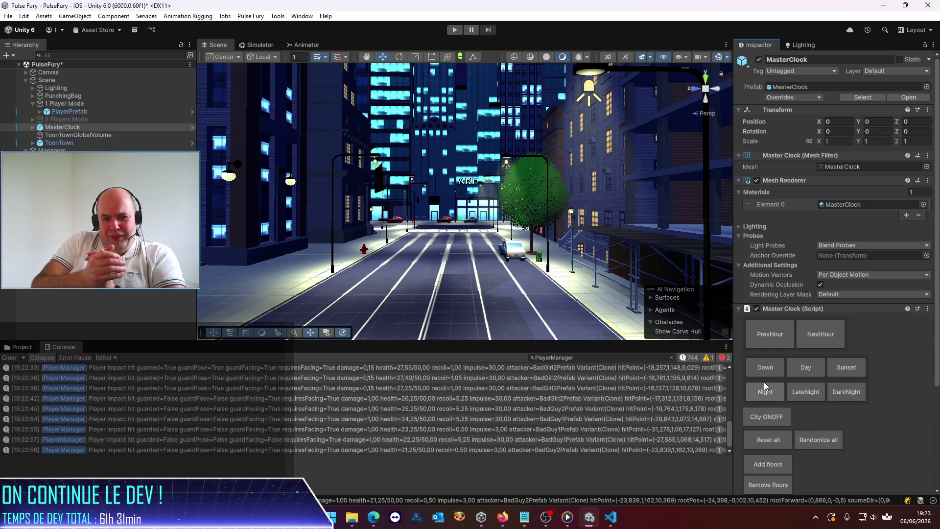
Step: Try the LateNight and DarkNight presets, then switch back to Night and finish on Dawn
left_click(809, 392)
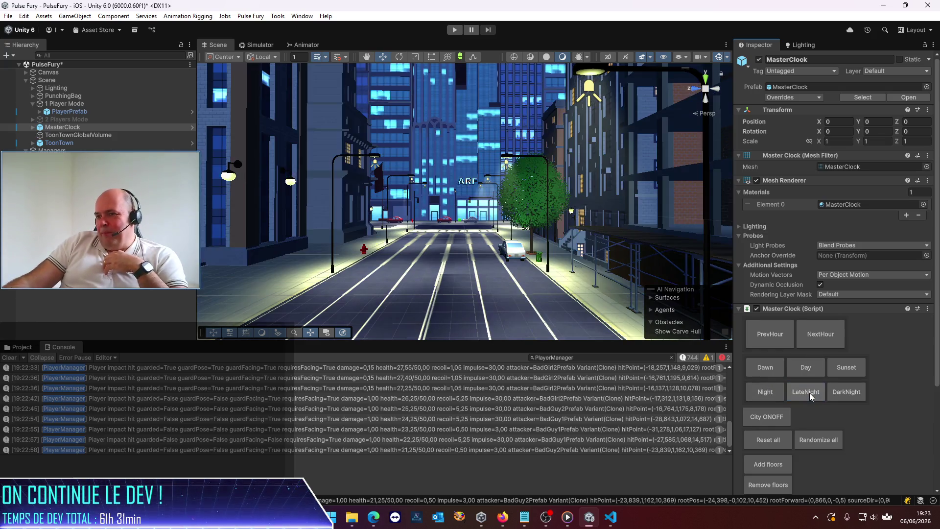
left_click(844, 392)
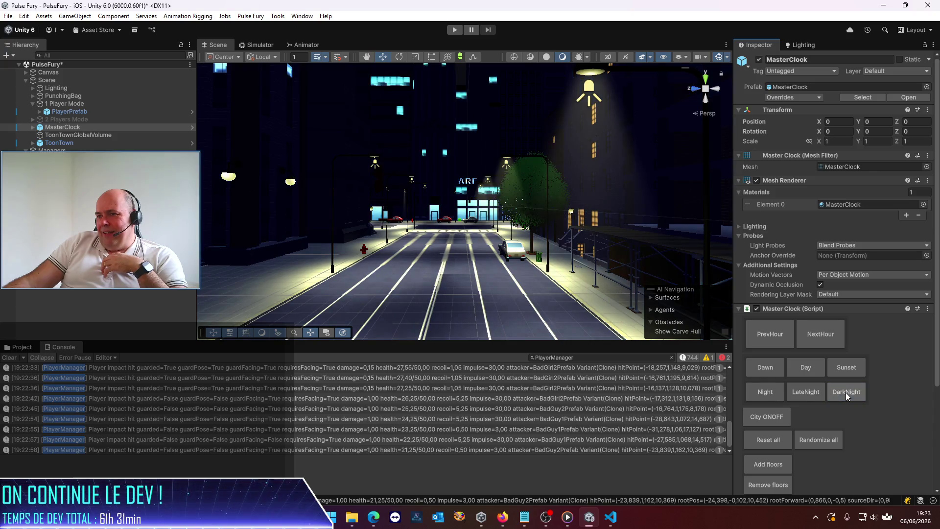
mouse_move(515, 243)
left_mouse_down()
mouse_move(849, 275)
mouse_move(839, 261)
mouse_move(759, 264)
left_mouse_up()
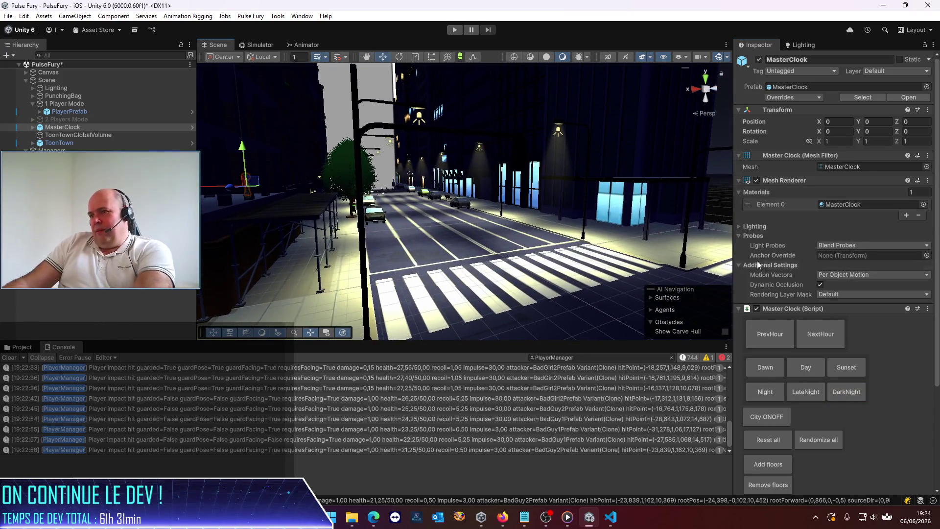
left_click(771, 392)
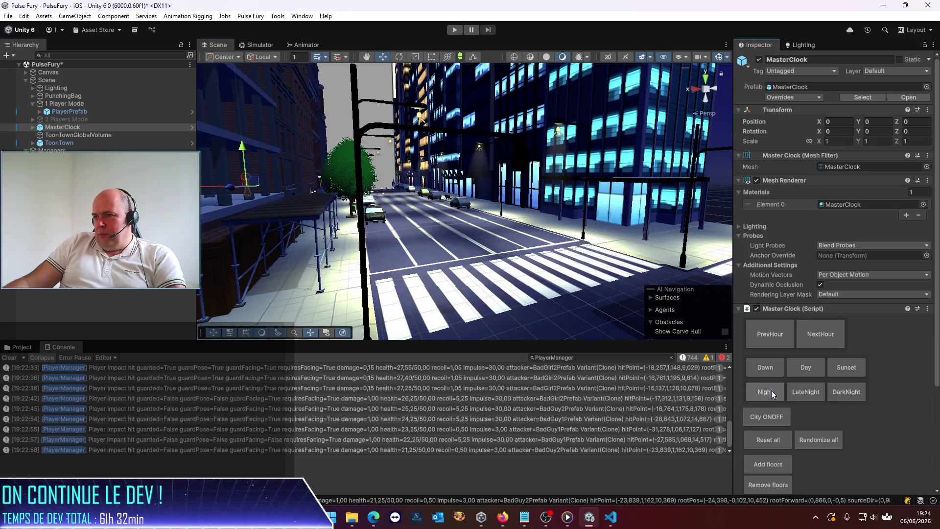
left_click(768, 369)
mouse_move(639, 295)
left_mouse_down()
mouse_move(631, 255)
mouse_move(649, 250)
mouse_move(418, 217)
left_mouse_up()
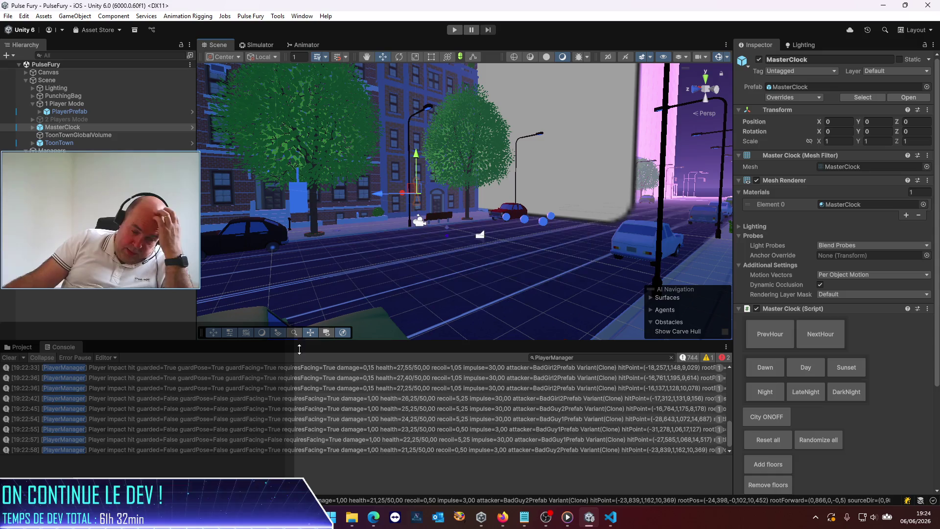
Step: Bring up VS Code, collapse the EnemyManager.cs diff, and return to the Codex chat
left_click(607, 519)
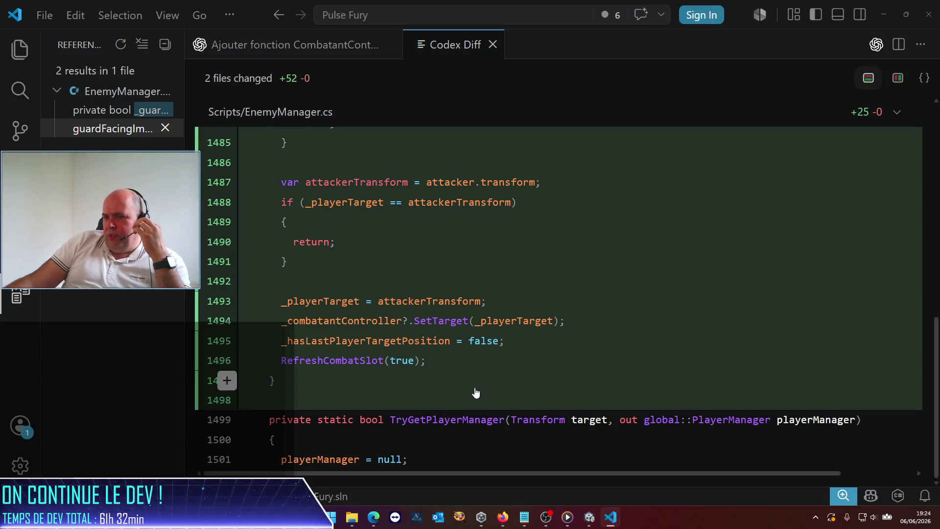
left_click(901, 113)
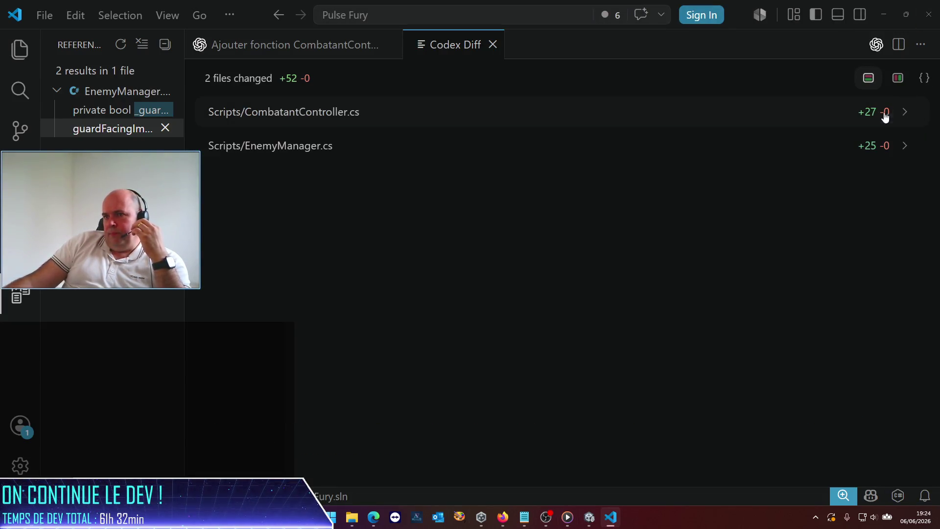
left_click(106, 93)
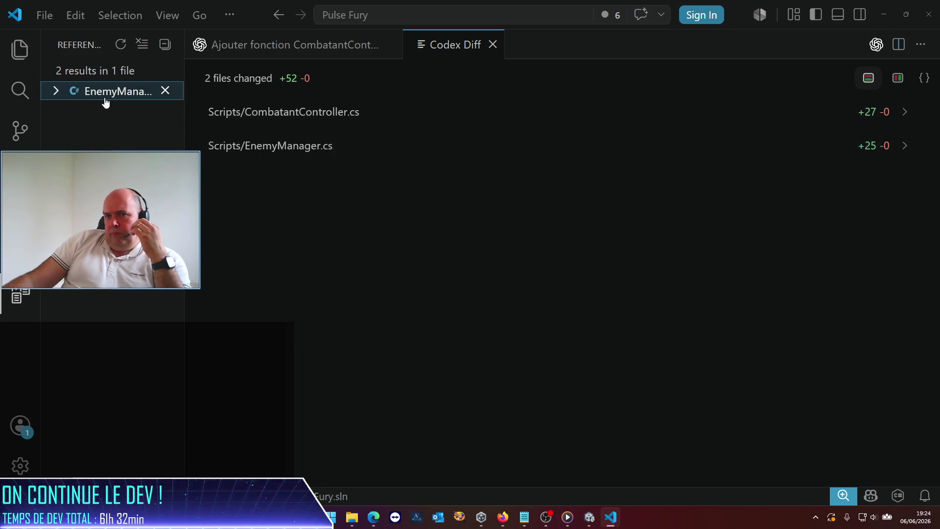
left_click(105, 97)
left_click(307, 53)
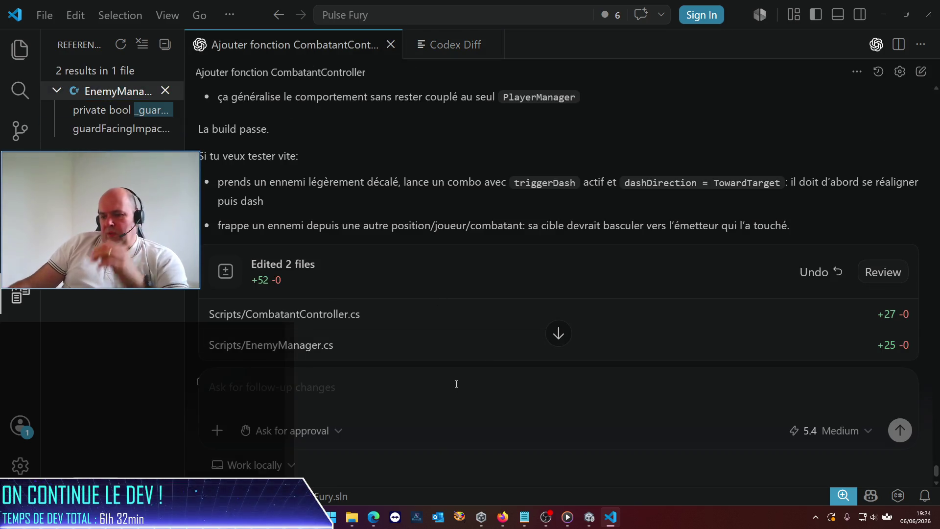
Step: Write in French that hit enemies turn back toward the player, asking if a CombatantController target was omitted
type("alors c'est bizarre mais je vois bien les ennemis rec")
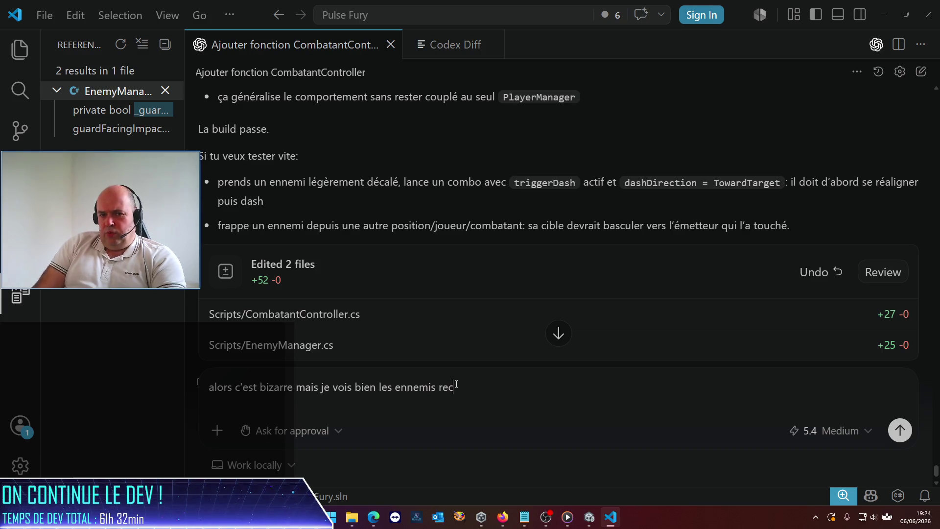
type("un coup, ils se")
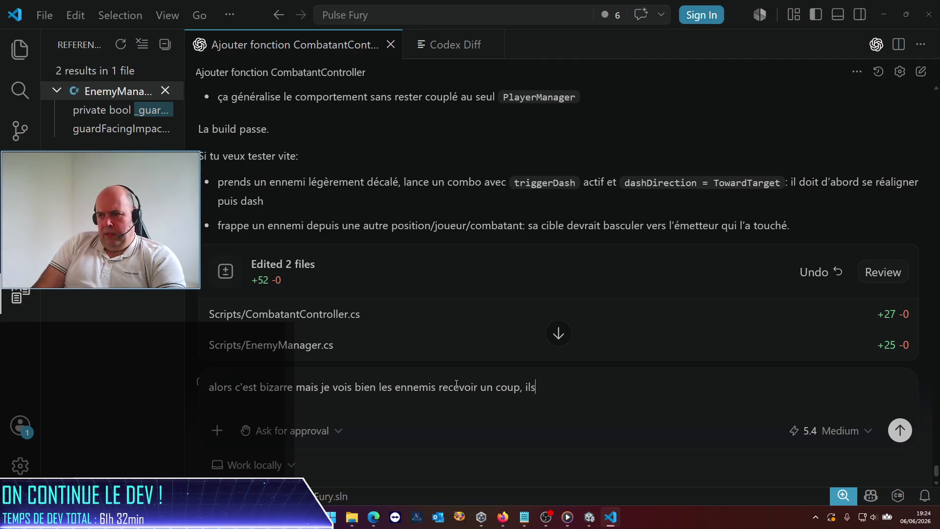
type(" retrou")
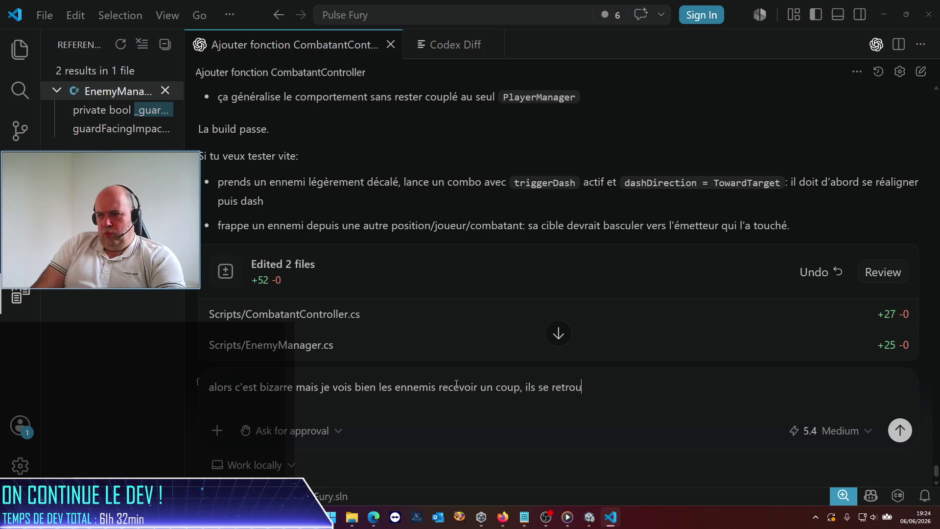
key("BackSpace")
key("BackSpace")
key("BackSpace")
type("ournet ")
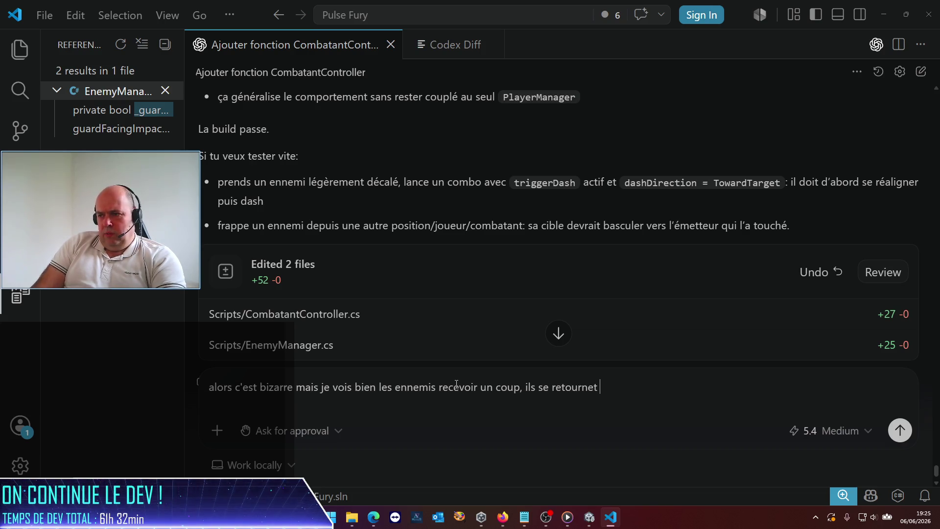
key("BackSpace")
key("BackSpace")
type("nt b")
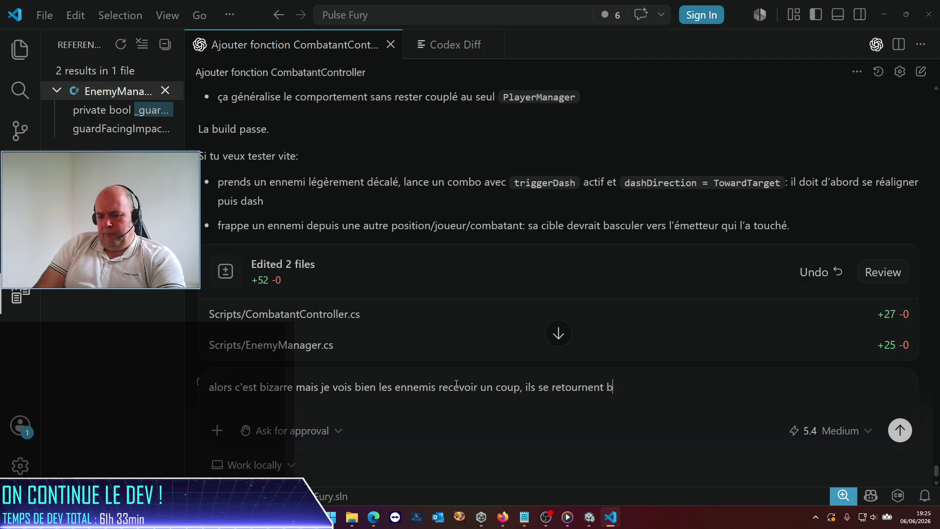
type("rièement")
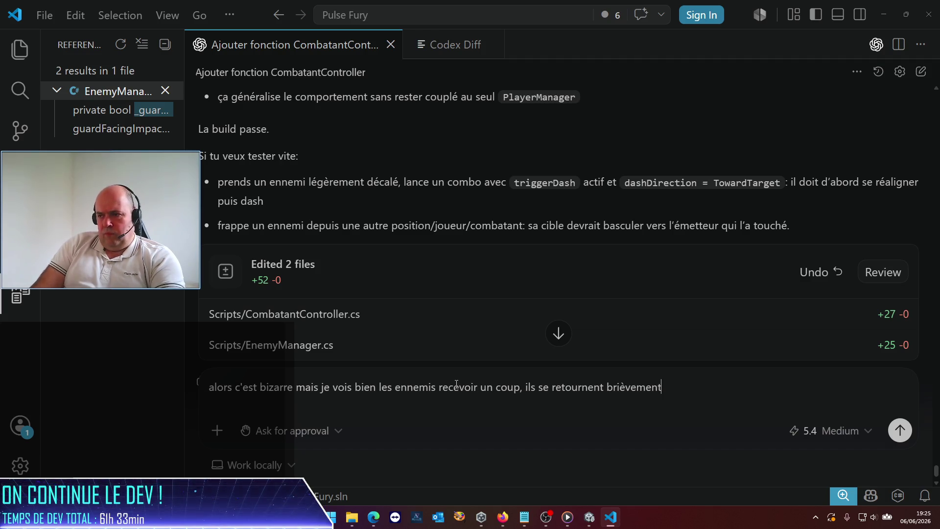
type(" vel'émet")
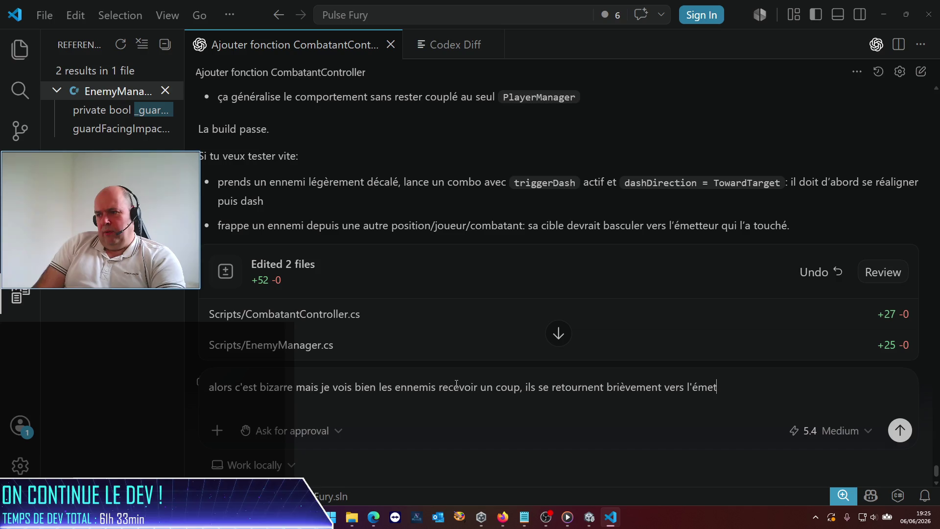
type("teur, ma")
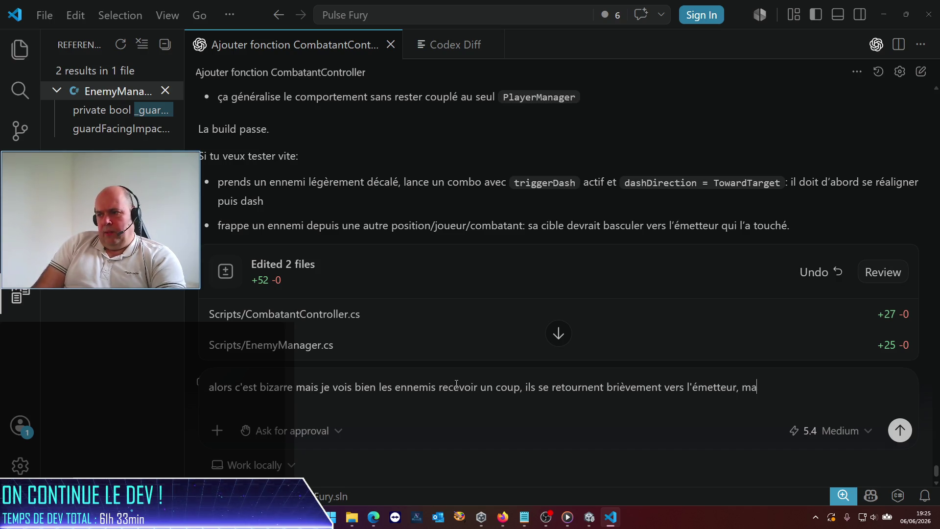
type("is qu")
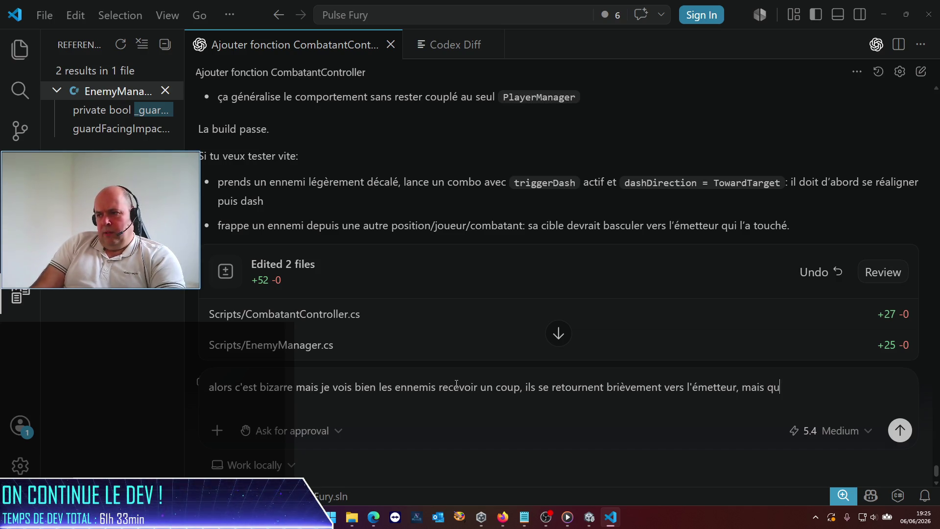
type("and ils envnencent us")
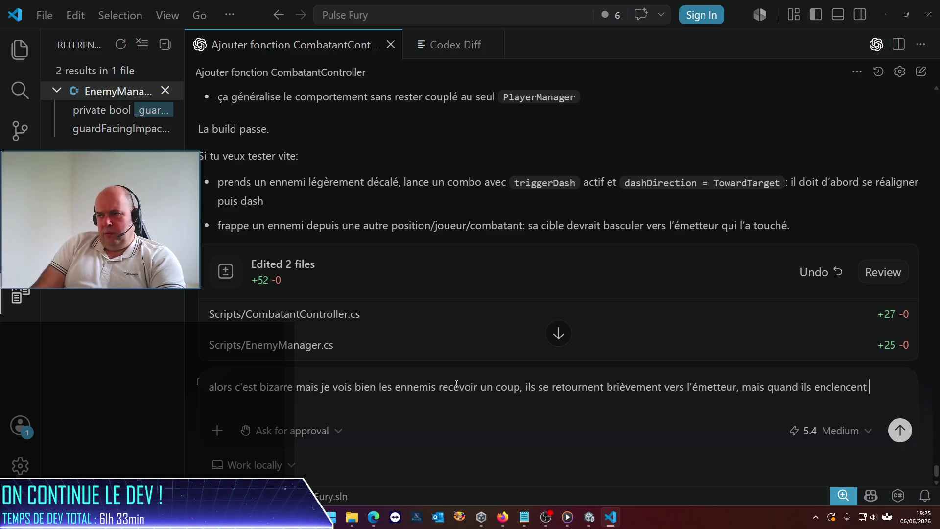
key("BackSpace")
key("BackSpace")
type("hent un coup ")
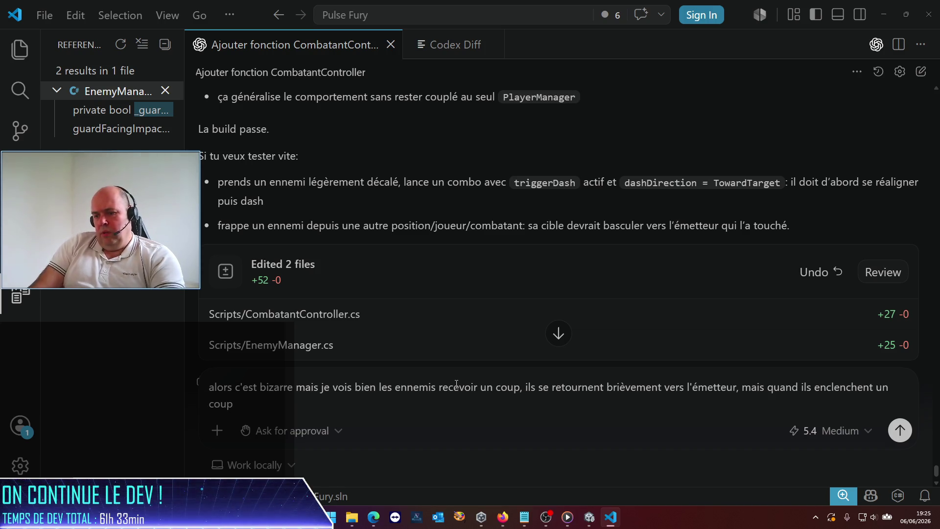
type("ça se ret")
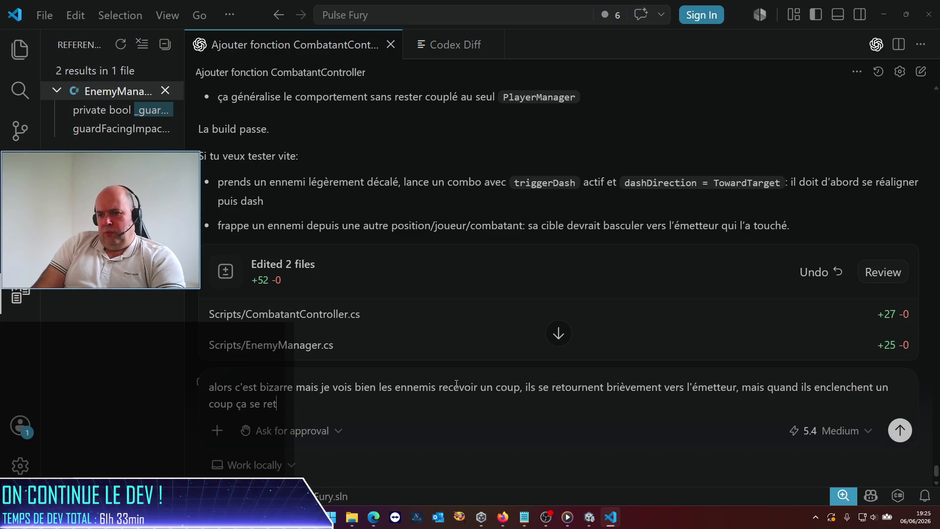
type("ourne vers o")
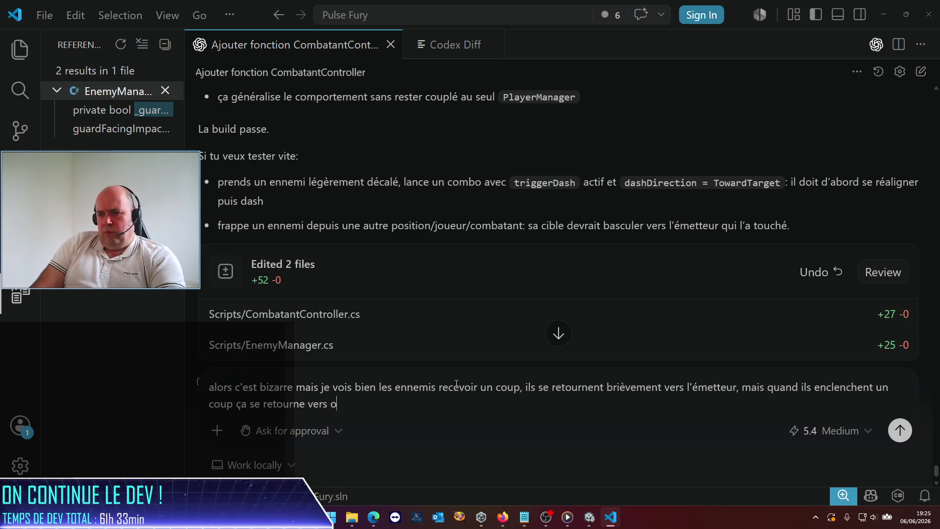
key("BackSpace")
type("mois. Est-c")
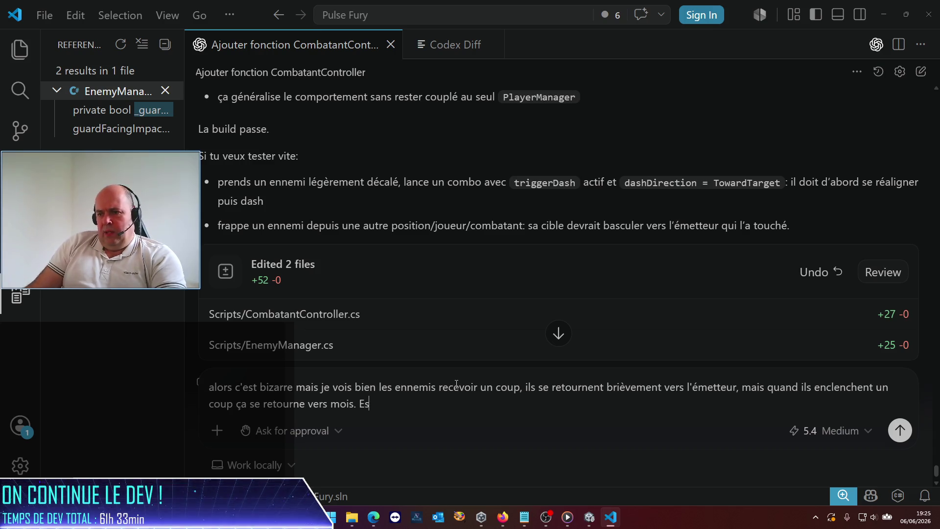
key("BackSpace")
key("BackSpace")
key("BackSpace")
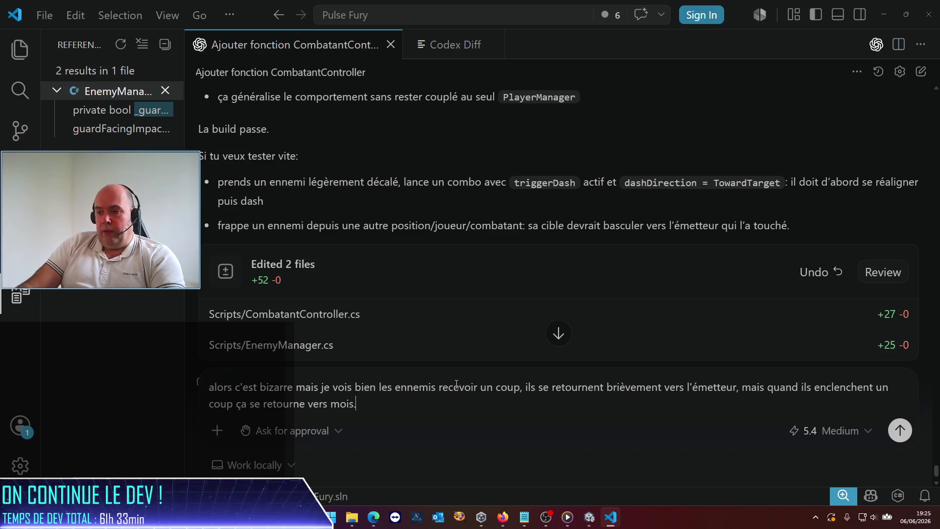
type("Et")
key("BackSpace")
type("st-c'est")
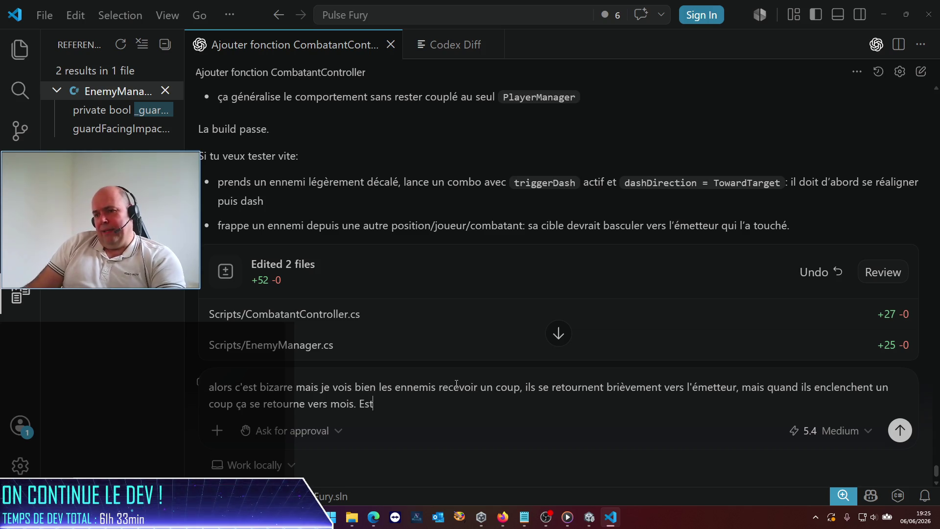
key("BackSpace")
key("BackSpace")
type("e qu'un target de leur propre combattantcontroller a été omis ?")
Step: Add a second line suggesting a small Lerp on dash facing toward the target, and send the message
key("shift+Return")
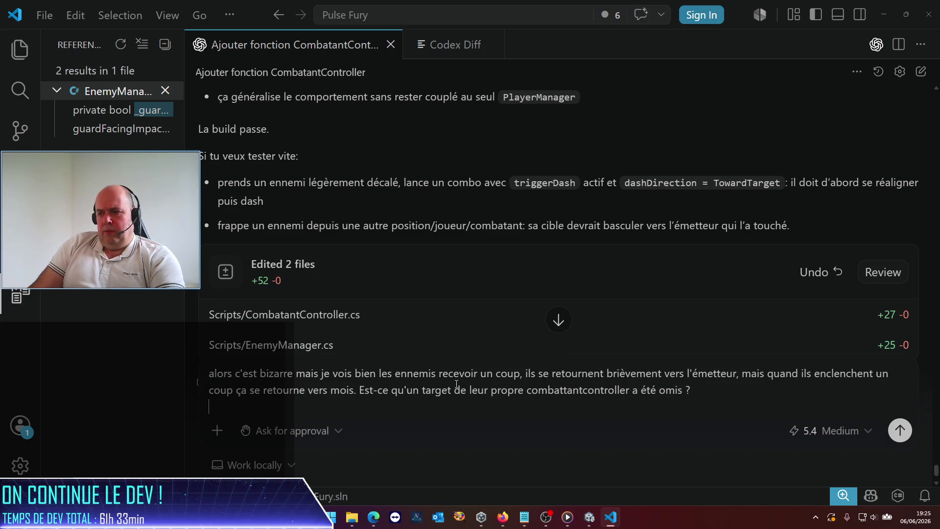
type("D'autre par")
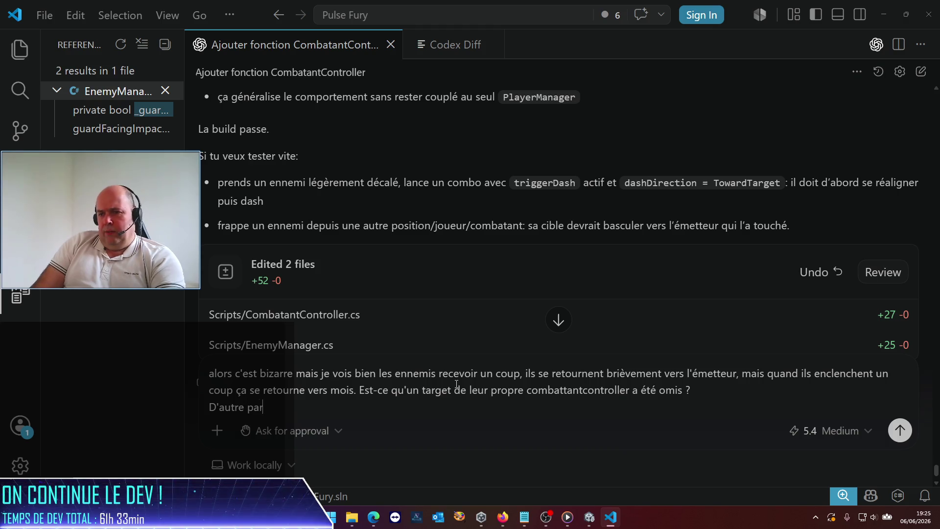
type("t, je pense qu'u")
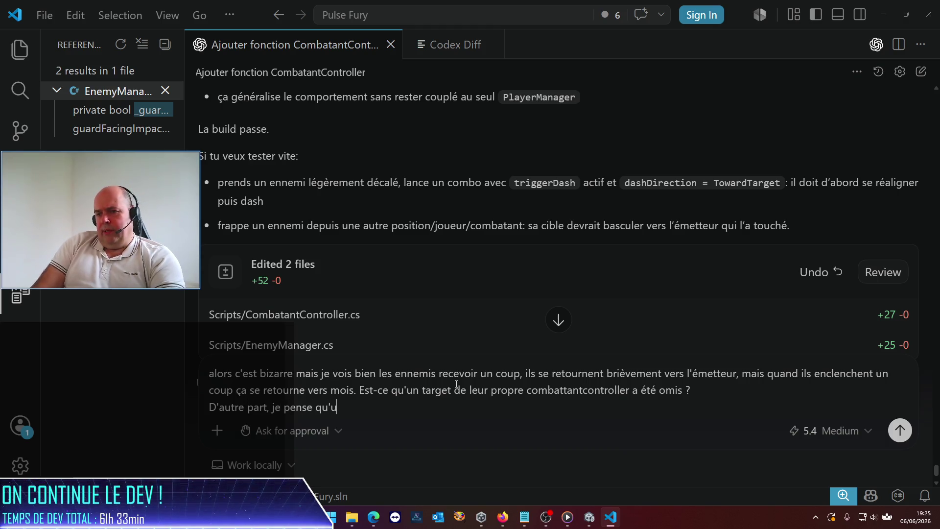
type("n petit ")
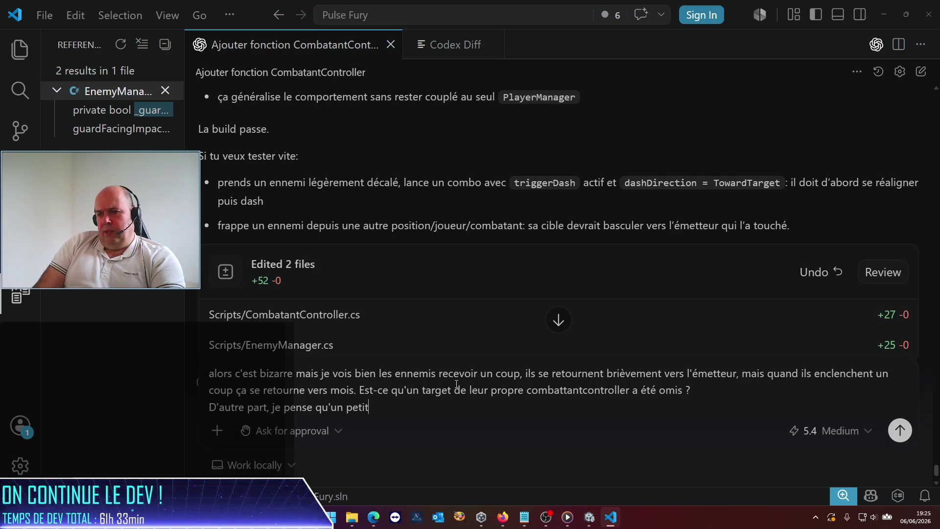
type("Lerp sur l'orientation vers la cible lors du dahs")
key("BackSpace")
type("shferait pas de main")
key("BackSpace")
key("BackSpace")
key("Return")
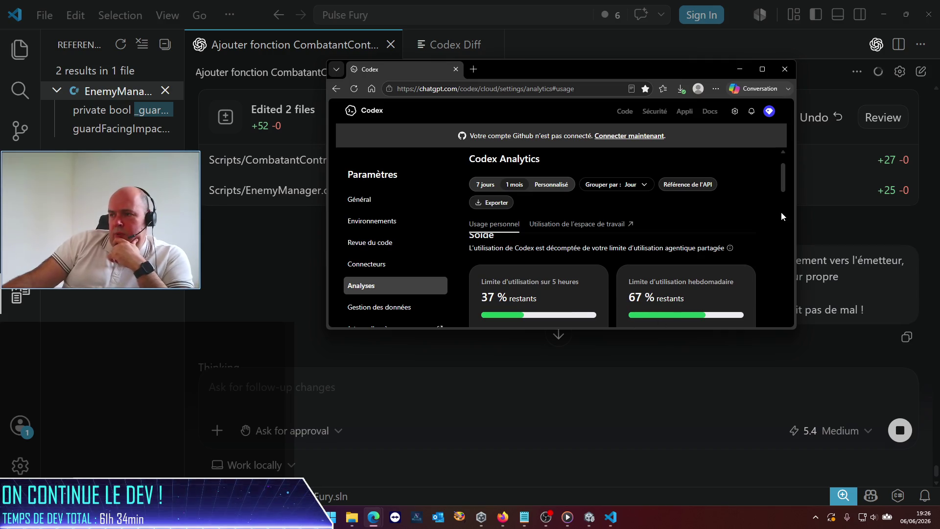
Step: Check Codex usage analytics (37% of 5-hour limit, 67% weekly left), then minimize the page
scroll(736, 271, "down", 1)
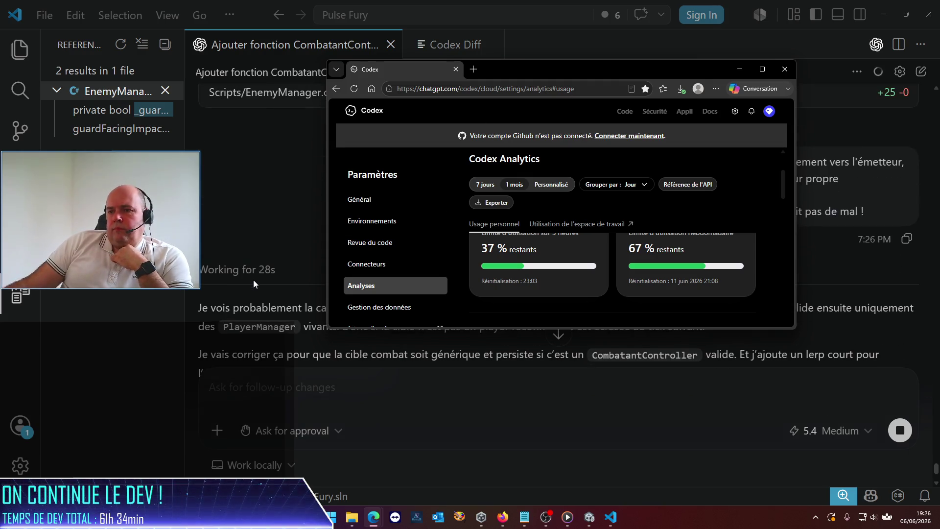
left_click(740, 69)
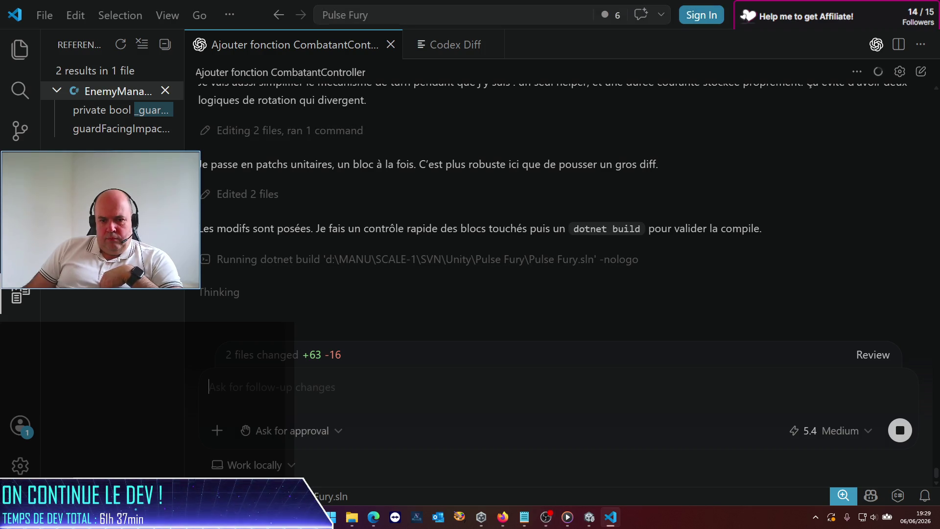
Step: Switch briefly to Unity and back while Codex patches two files and runs dotnet build
key("alt+Tab")
key("alt+Tab")
Step: Recheck Codex usage (26% of 5-hour limit, 65% weekly left) and return to the VS Code chat
key("super+Down")
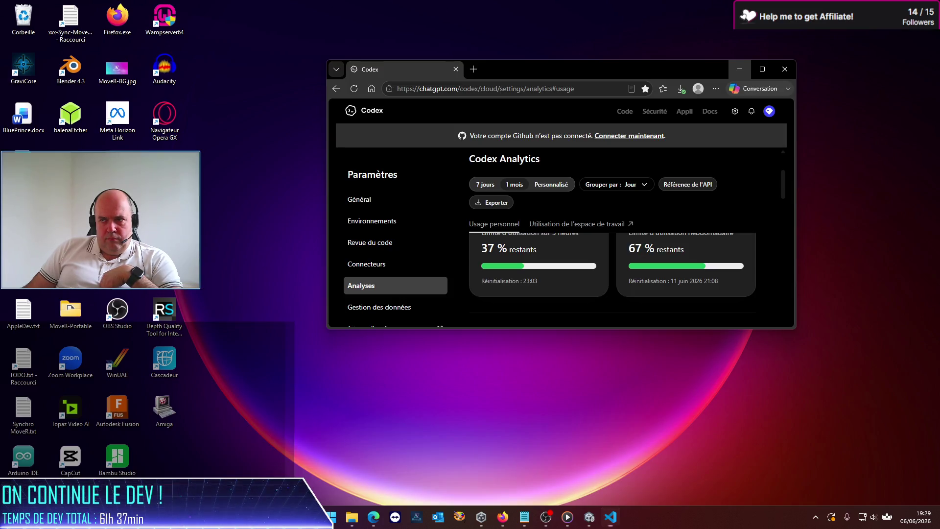
key("alt+Tab")
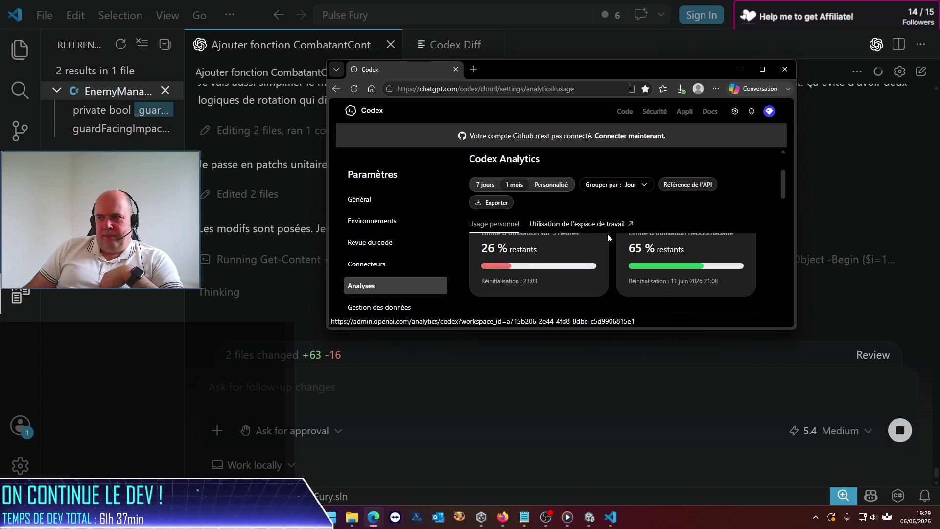
left_click(738, 71)
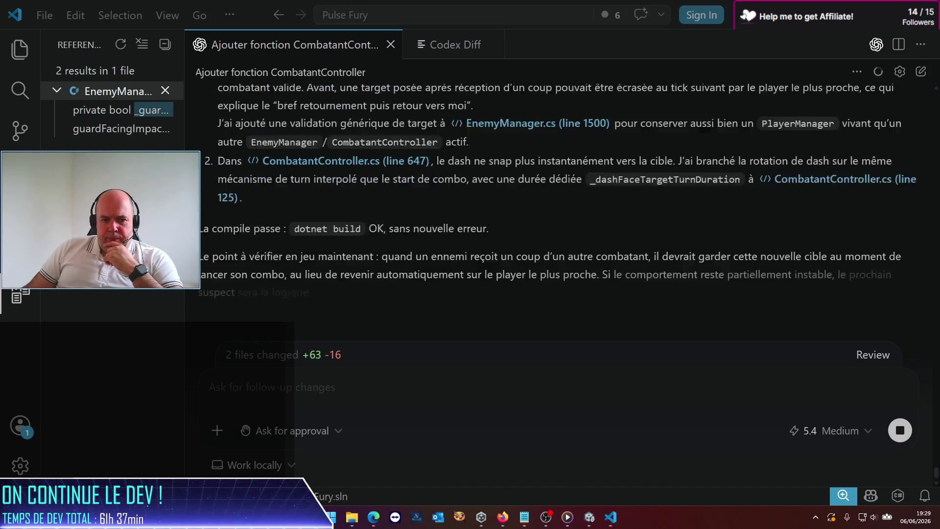
key("super+d")
key("super+d")
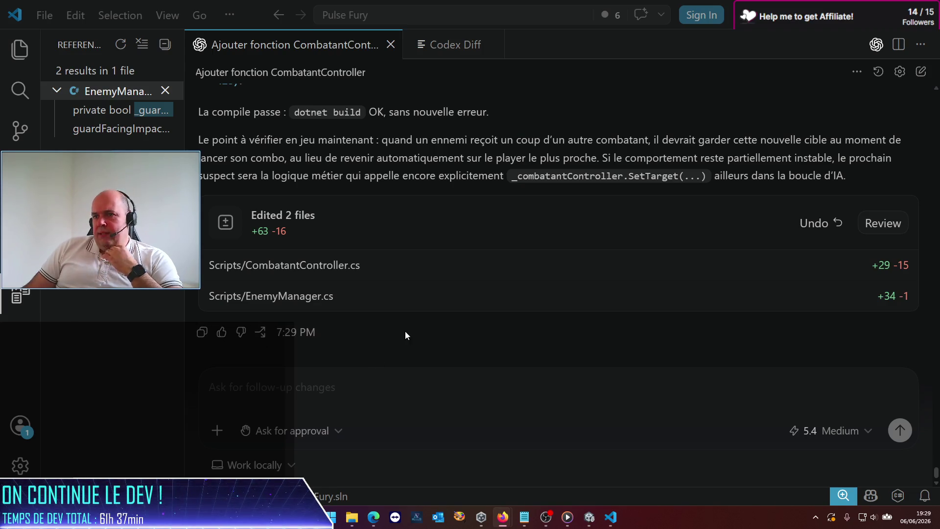
Step: Read Codex's reply on the retargeting and dash fixes down to the 'Edited 2 files' card
scroll(404, 333, "up", 10)
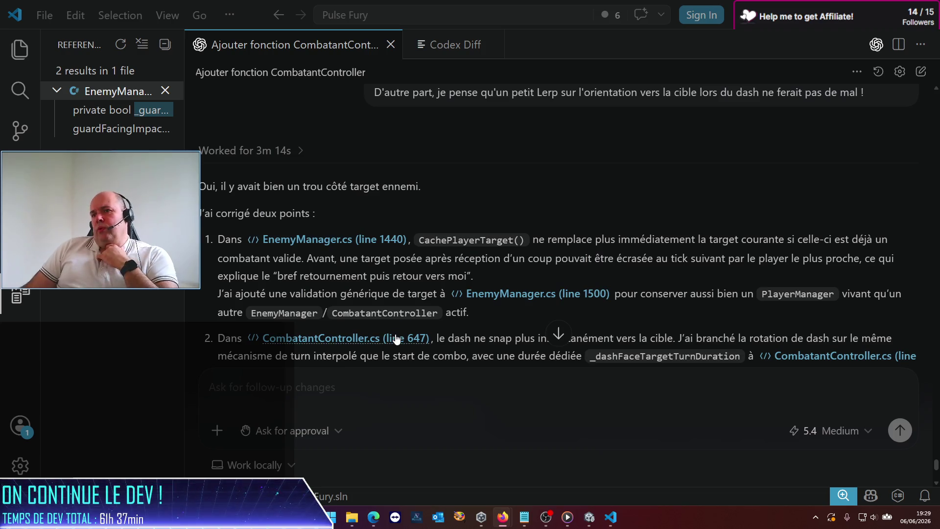
scroll(402, 293, "down", 2)
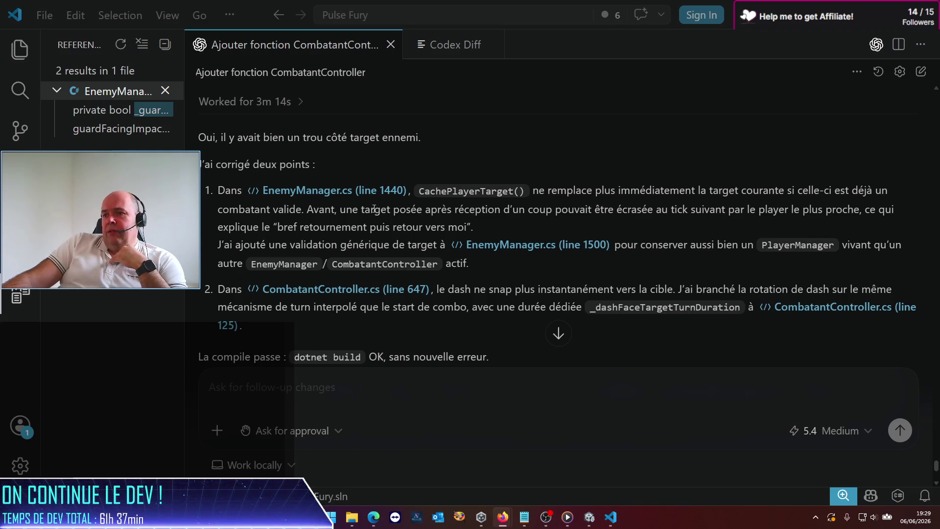
scroll(361, 220, "down", 1)
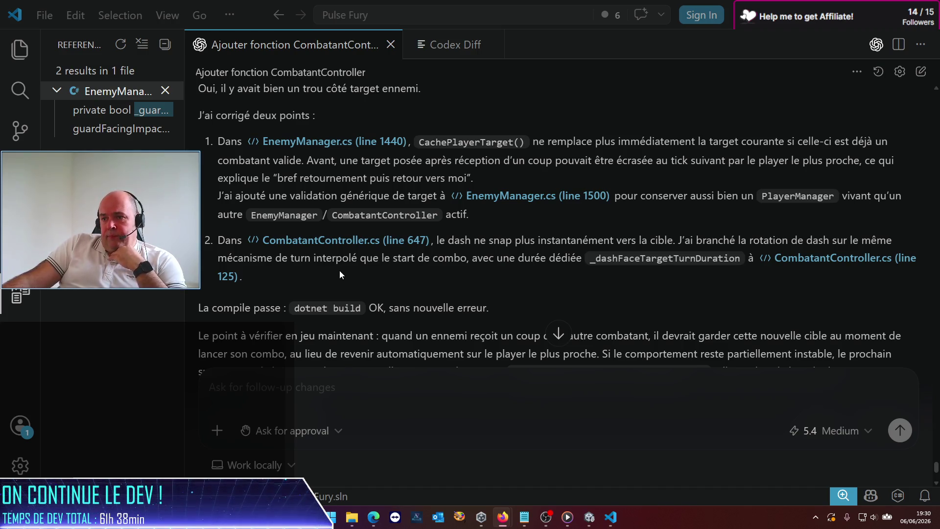
scroll(339, 275, "down", 2)
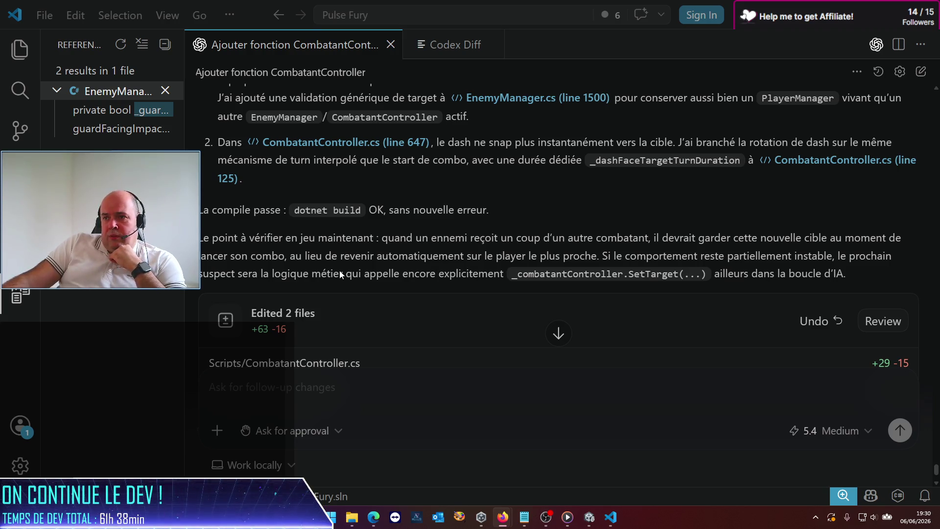
scroll(340, 270, "down", 1)
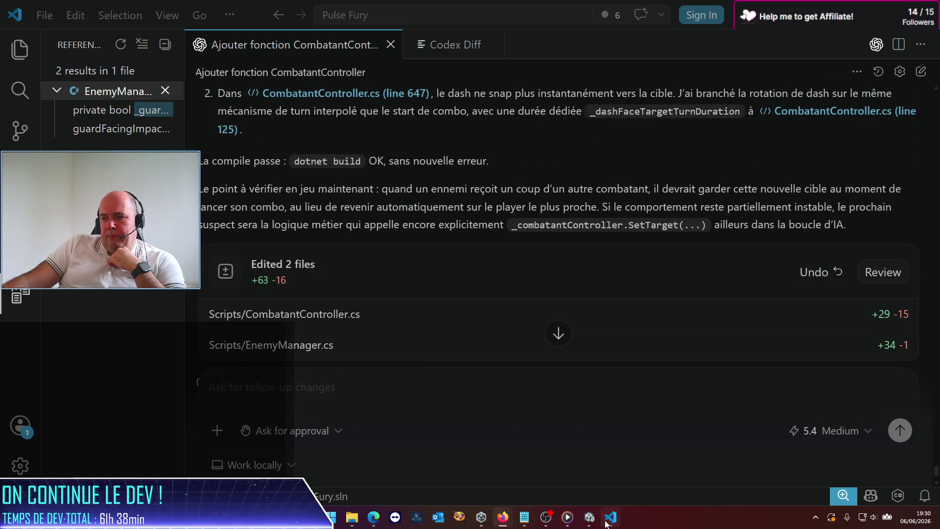
left_click(589, 517)
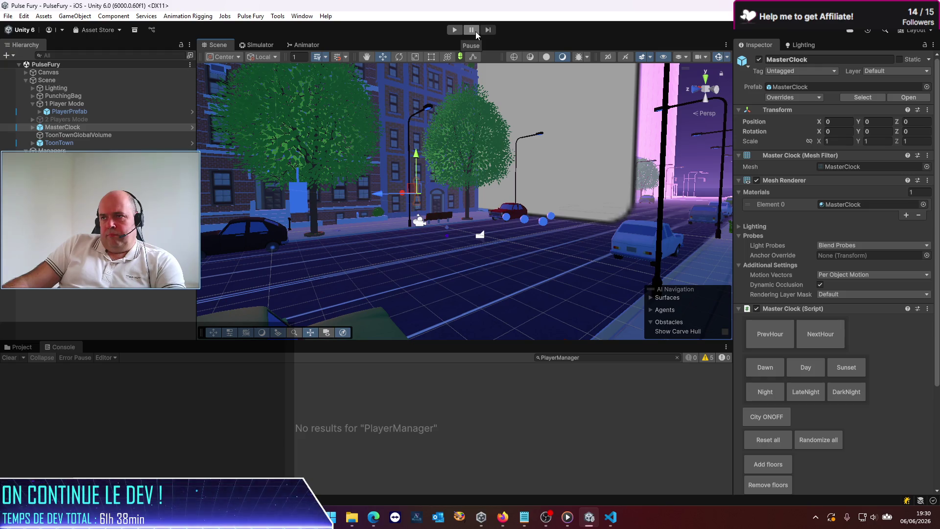
Step: Enter play mode and view the running game on the iPhone 12 simulator
left_click(453, 31)
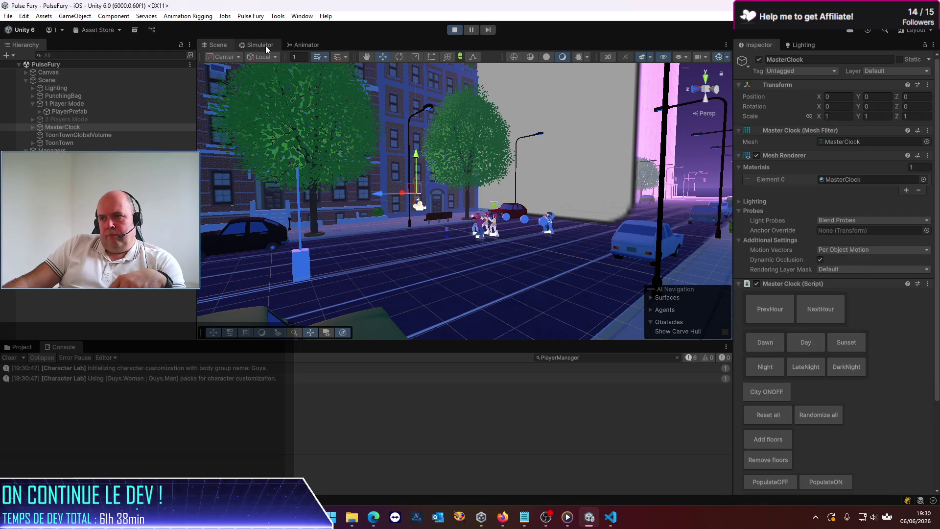
left_click(265, 46)
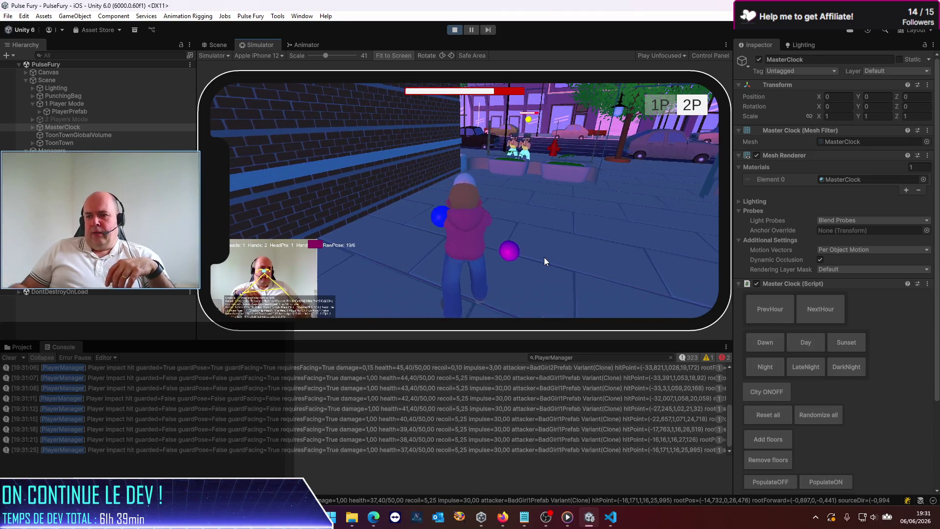
Step: Clear the Console of old messages, then stop the playtest after fresh PlayerManager hit logs appear
left_click(9, 357)
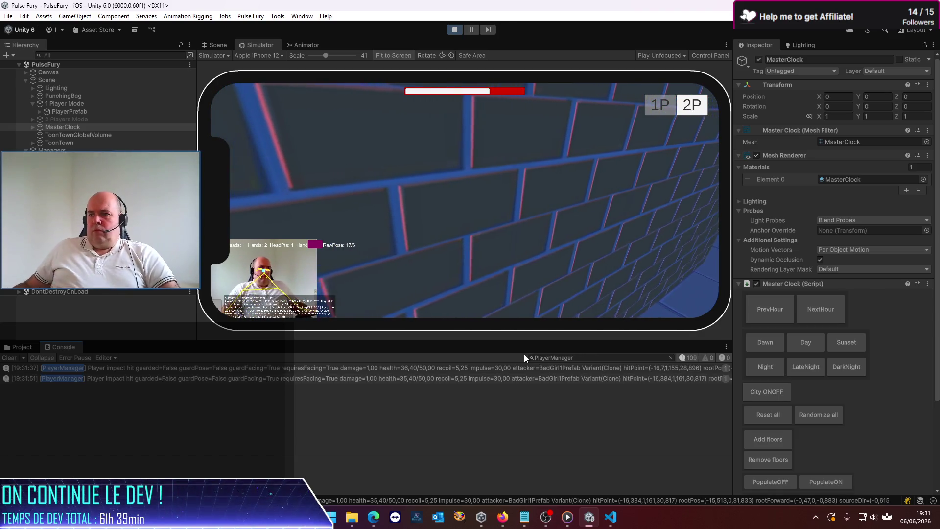
left_click(457, 28)
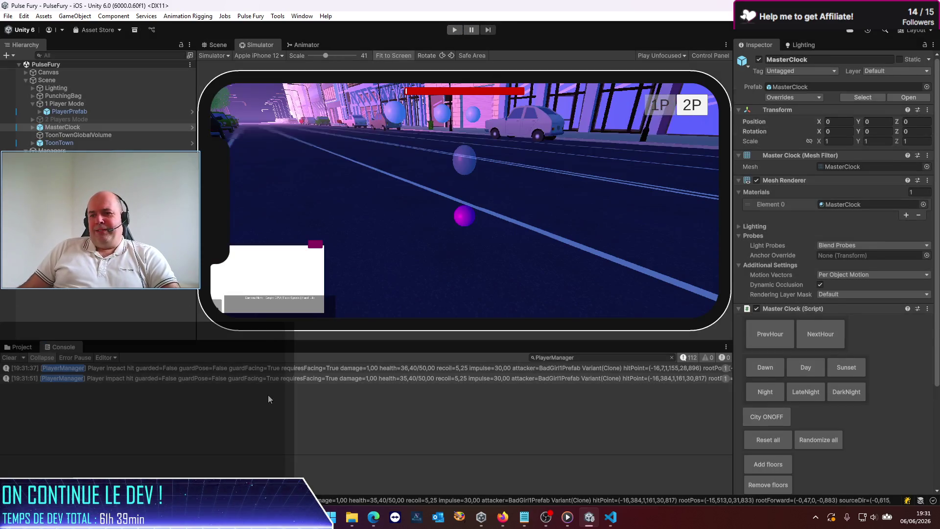
Step: Expand the first guard-hit PlayerManager log's full stack trace and select its whole message text
left_click(294, 371)
mouse_move(282, 342)
left_mouse_down()
mouse_move(282, 224)
mouse_move(282, 265)
left_mouse_up()
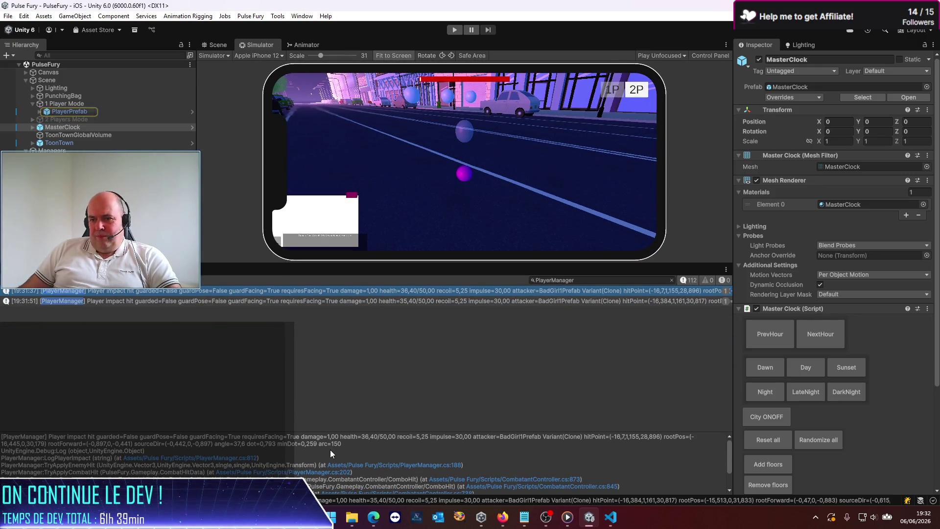
triple_click(345, 446)
left_click(290, 437)
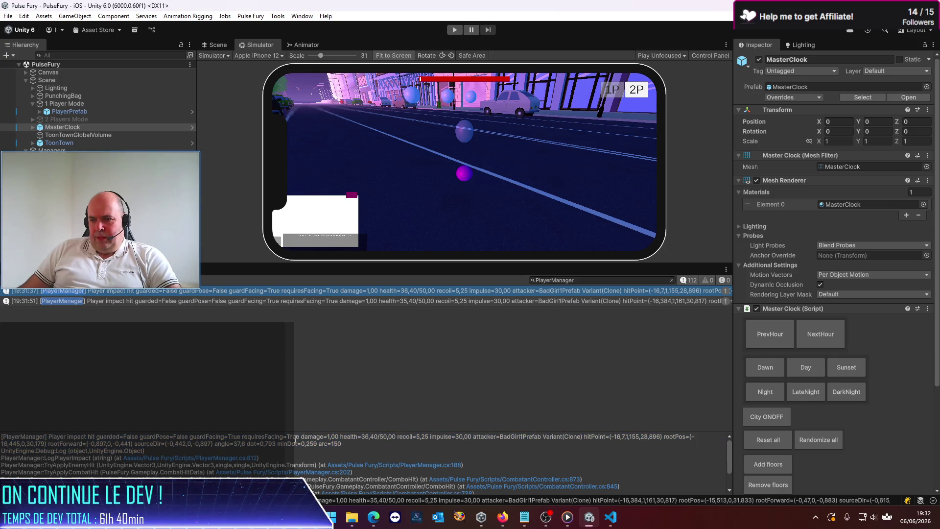
left_click_drag(343, 444, 6, 438)
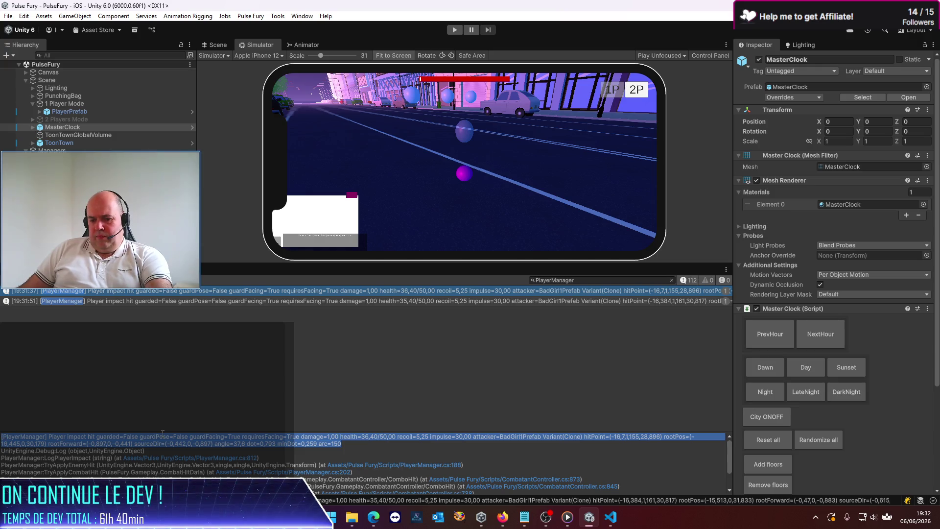
key("alt+Tab")
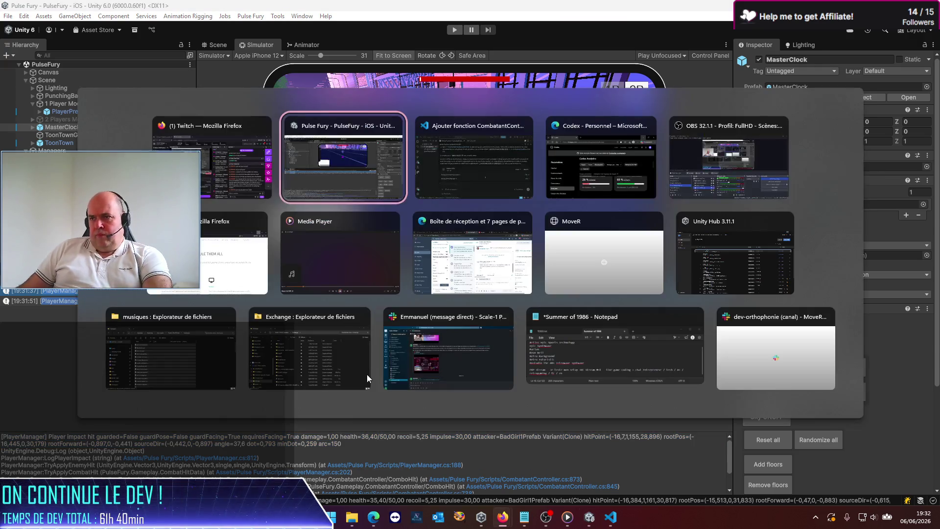
Step: Draft the Codex follow-up 'e un soucis de coup reçu alors que j'étais en Guard, voici les logs:' with the log pasted below
type("encore un soucis de")
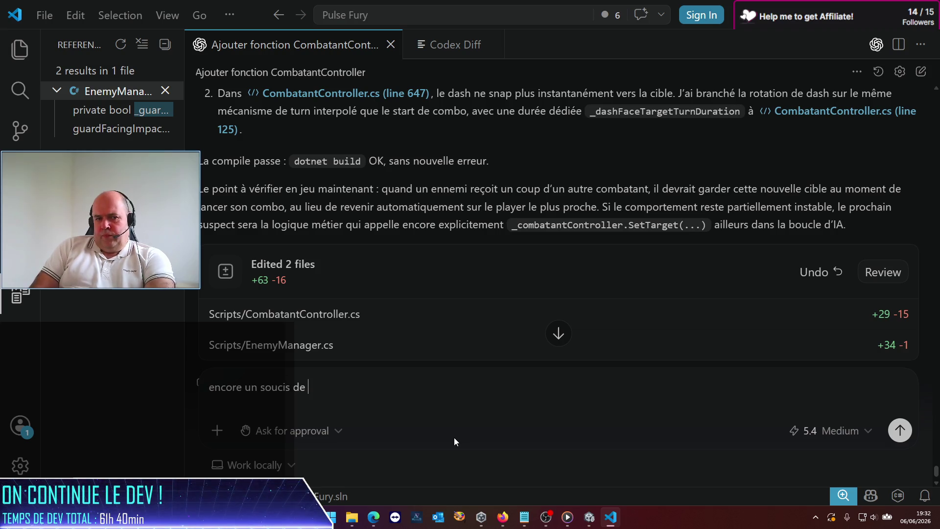
type(" coup reç")
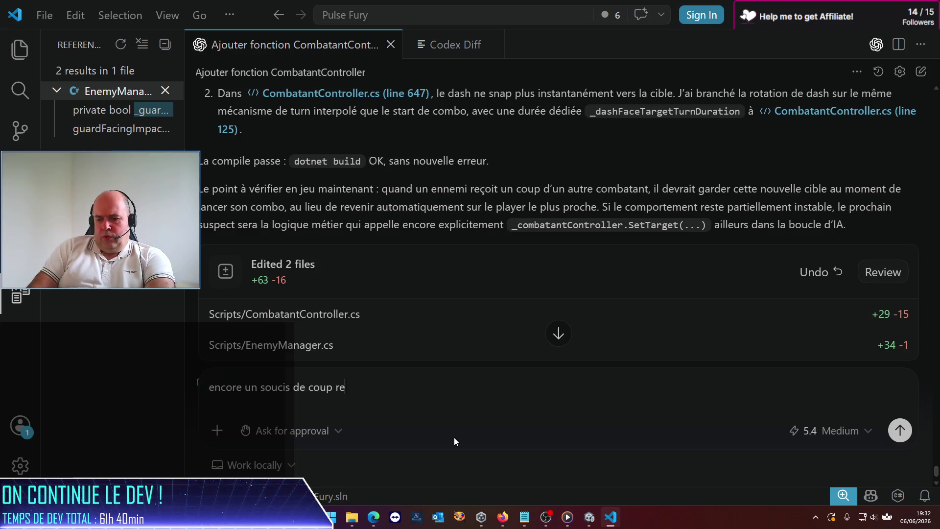
type("u al")
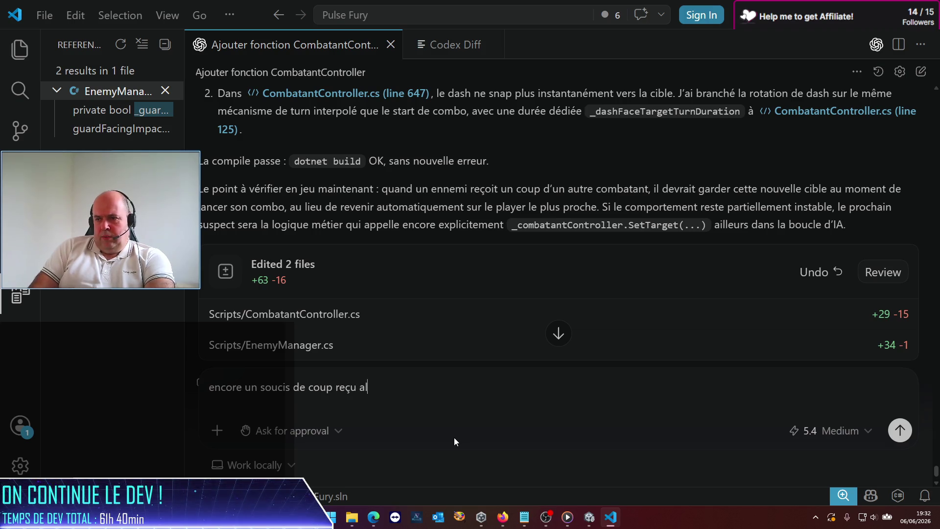
type("ors que j'était ")
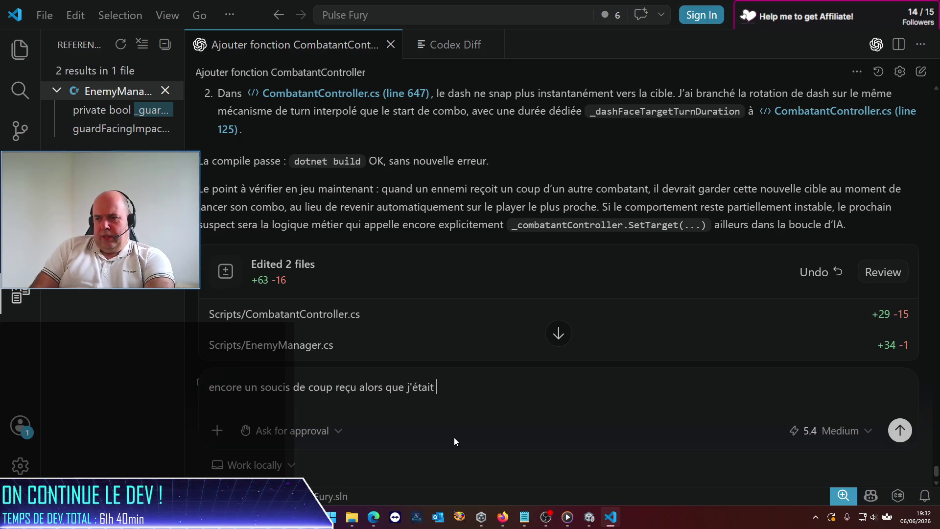
key("BackSpace")
key("BackSpace")
type("s en Gua")
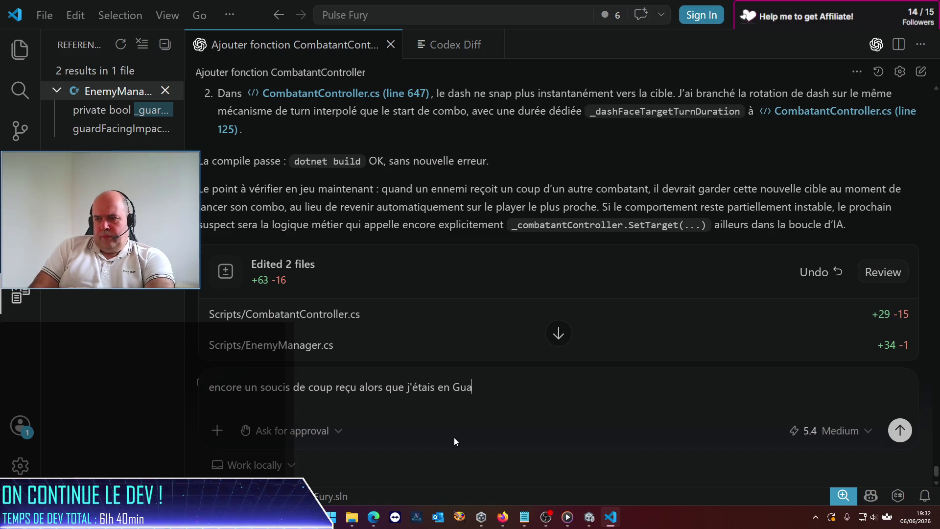
type("rd, voi")
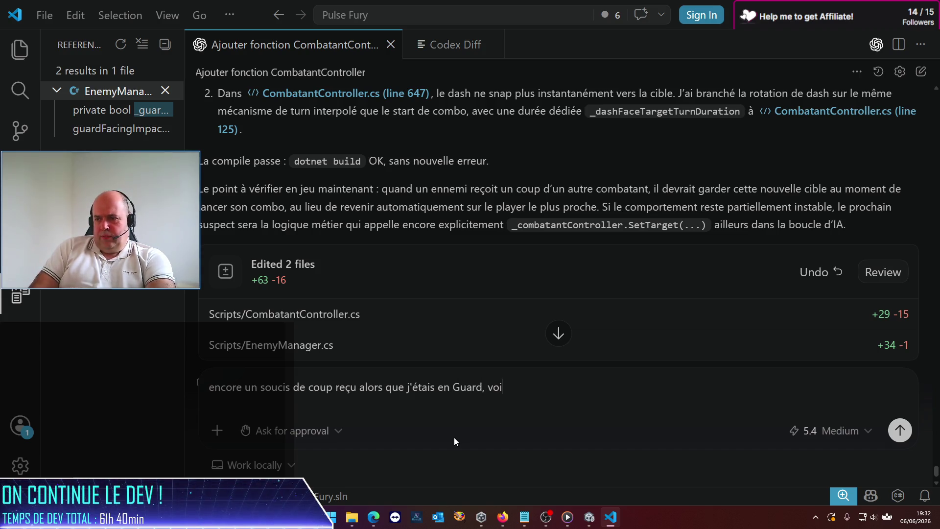
type("ci les lo")
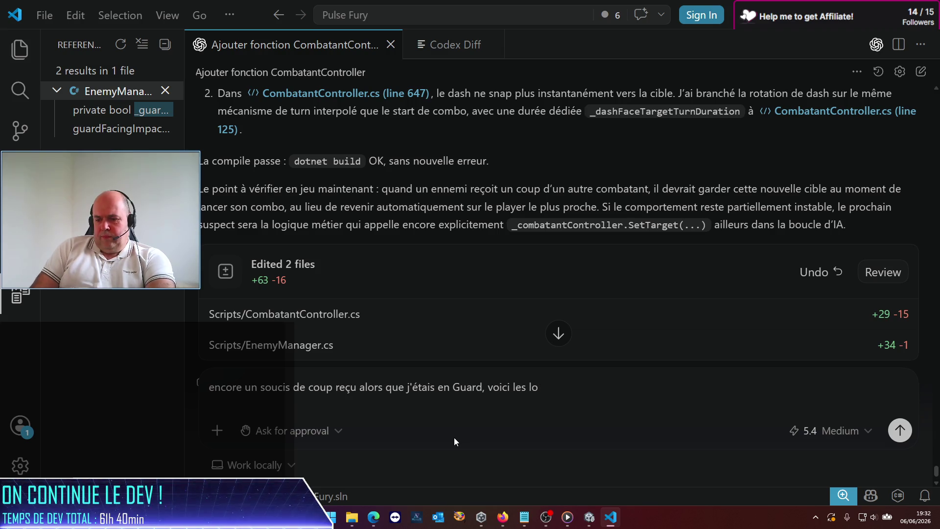
type("gs:")
key("shift+Return")
key("shift+Return")
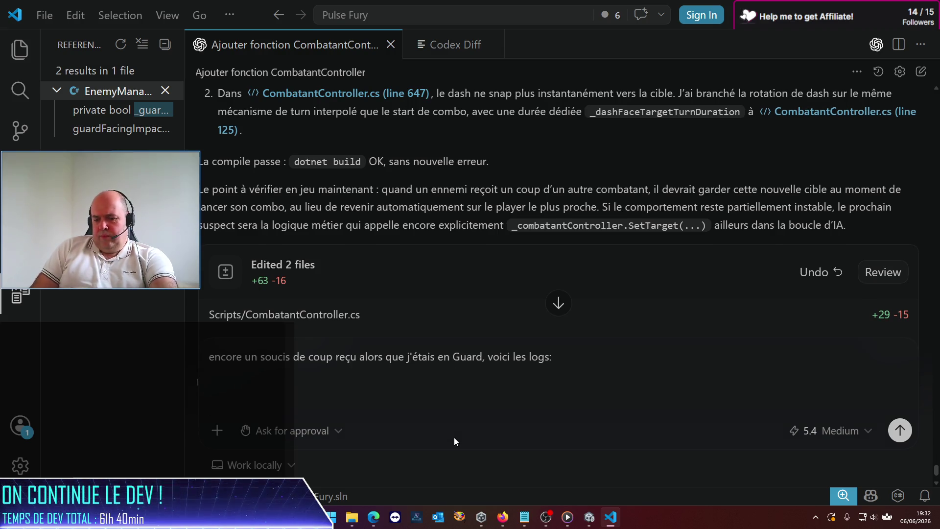
key("ctrl+v")
key("shift+Return")
key("shift+Return")
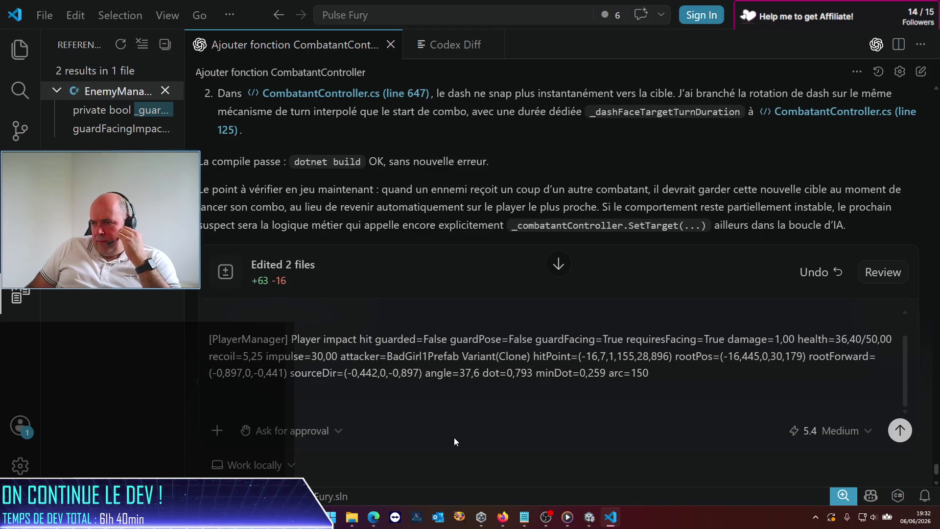
key("alt+Tab")
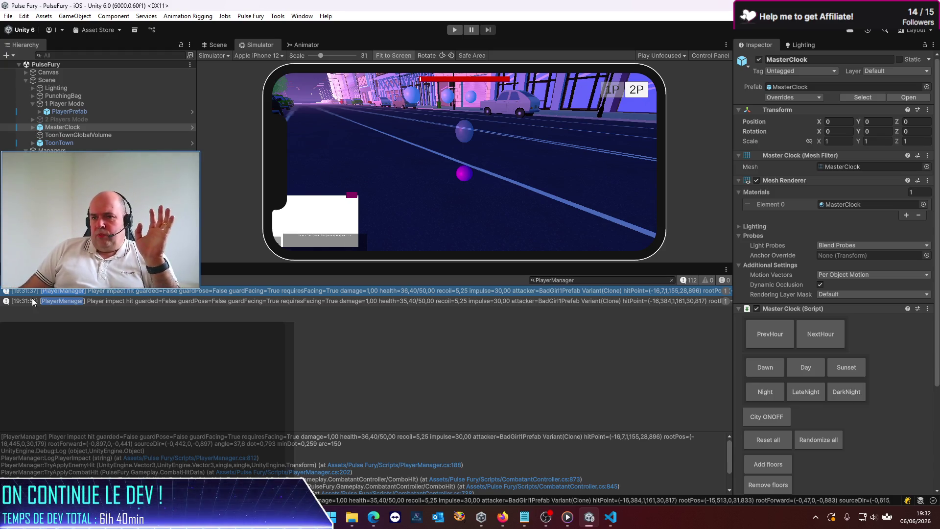
Step: Clear the previous playtest's Console messages and start a new playtest
left_click(10, 280)
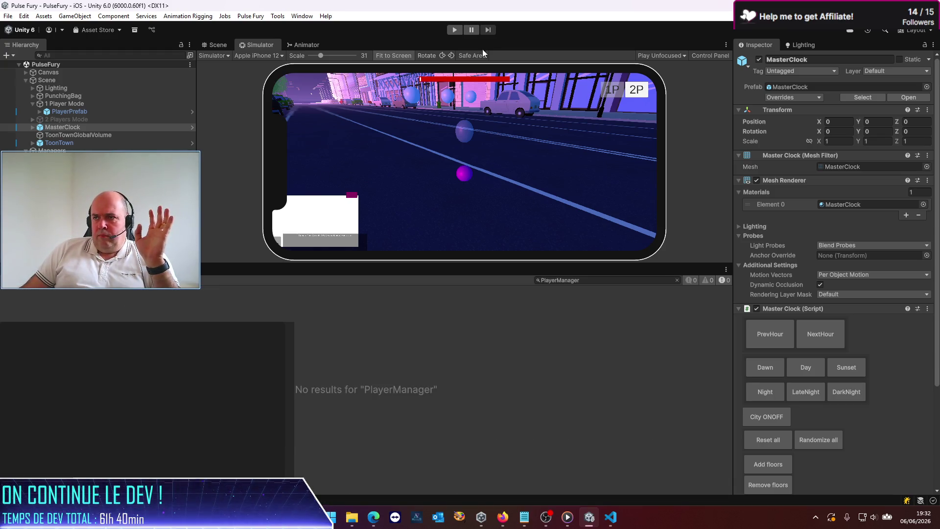
left_click(456, 30)
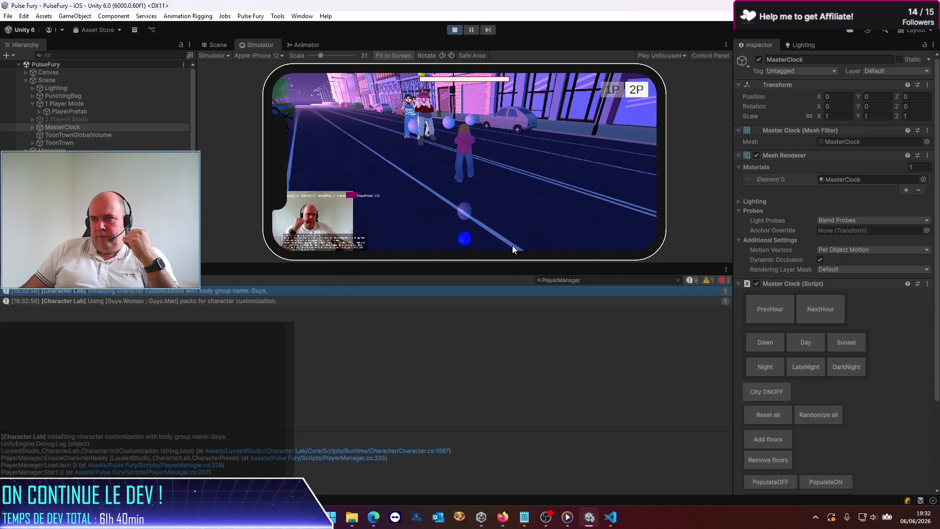
Step: Enlarge the simulated phone game view by lowering the Simulator/Console splitter
left_click_drag(498, 262, 489, 346)
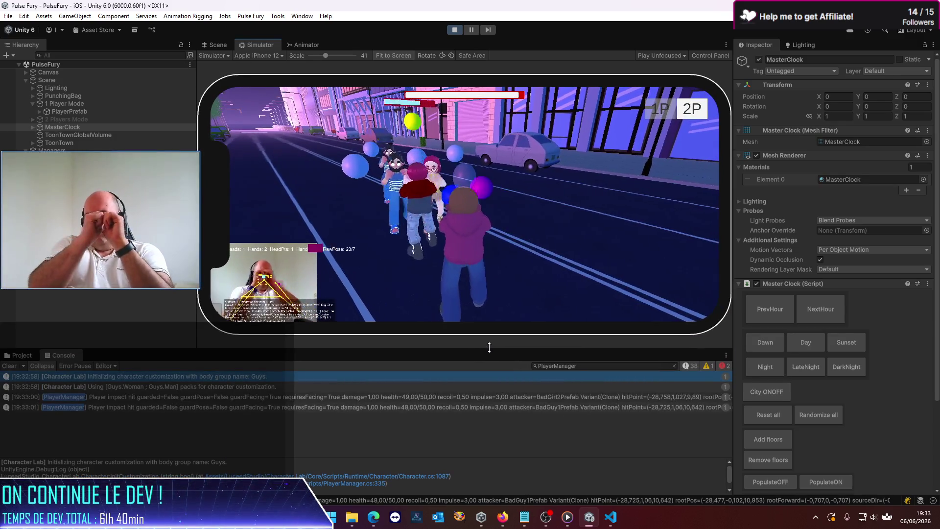